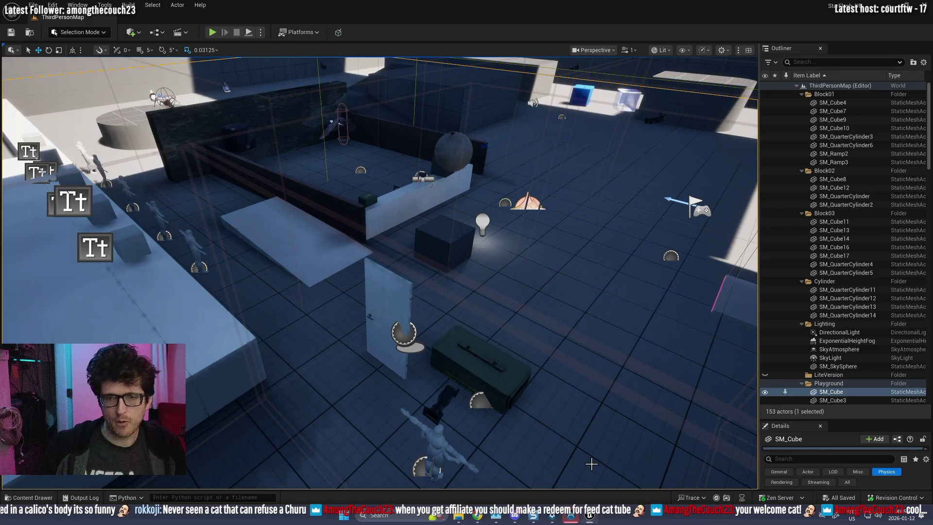
- Open and enlarge the Content Drawer, then browse to _Game > Blueprints > Components
{"action": "left_click_drag", "start_coordinate": [592, 464], "coordinate": [413, 452]}
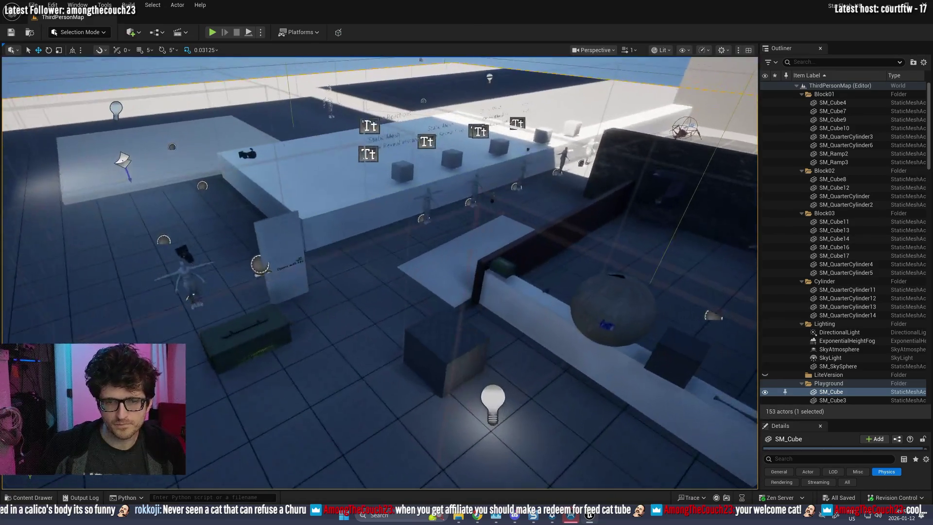
{"action": "key", "text": "ctrl+space"}
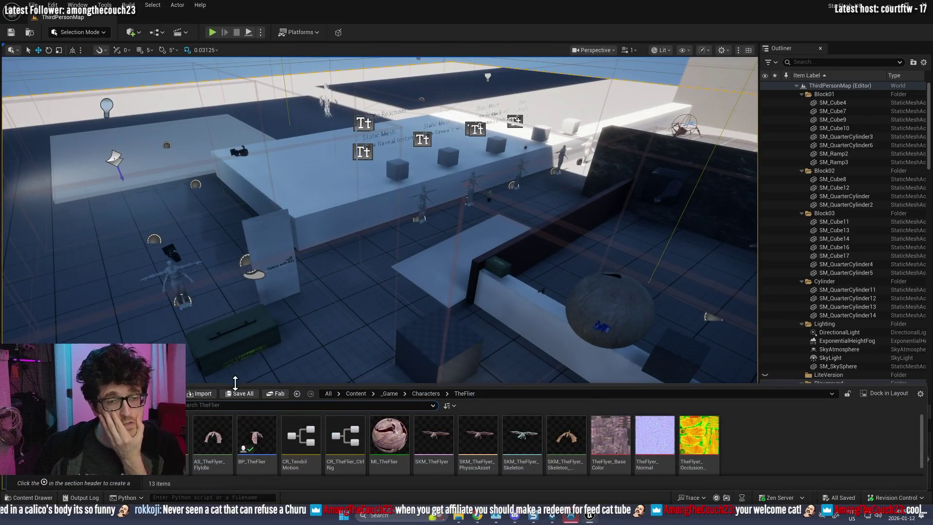
{"action": "left_click_drag", "start_coordinate": [235, 383], "coordinate": [263, 242]}
{"action": "scroll", "coordinate": [73, 311], "scroll_direction": "down", "scroll_amount": 5}
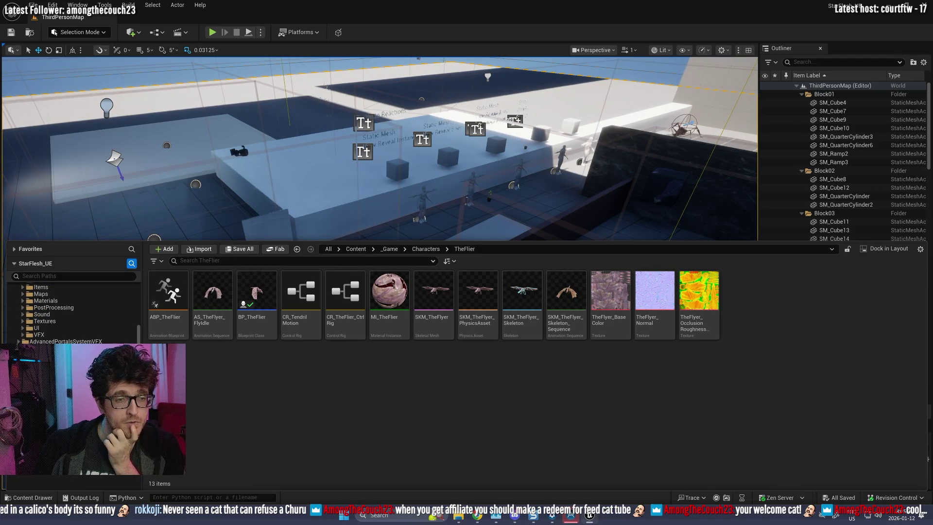
{"action": "scroll", "coordinate": [77, 308], "scroll_direction": "up", "scroll_amount": 5}
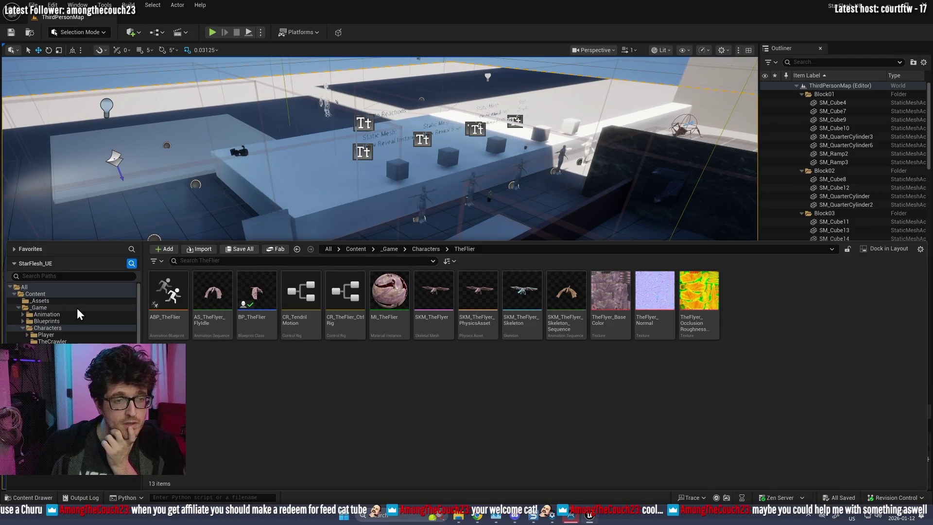
{"action": "left_click", "coordinate": [45, 306]}
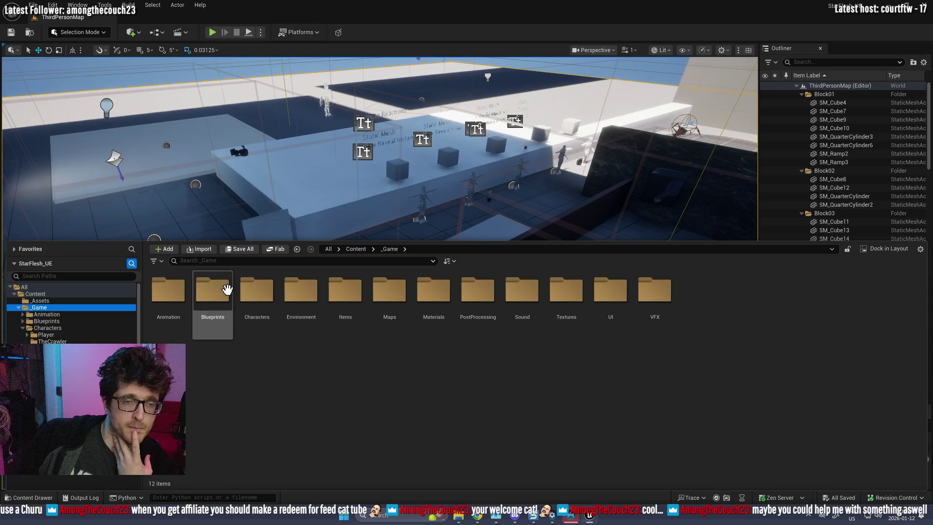
{"action": "double_click", "coordinate": [227, 290]}
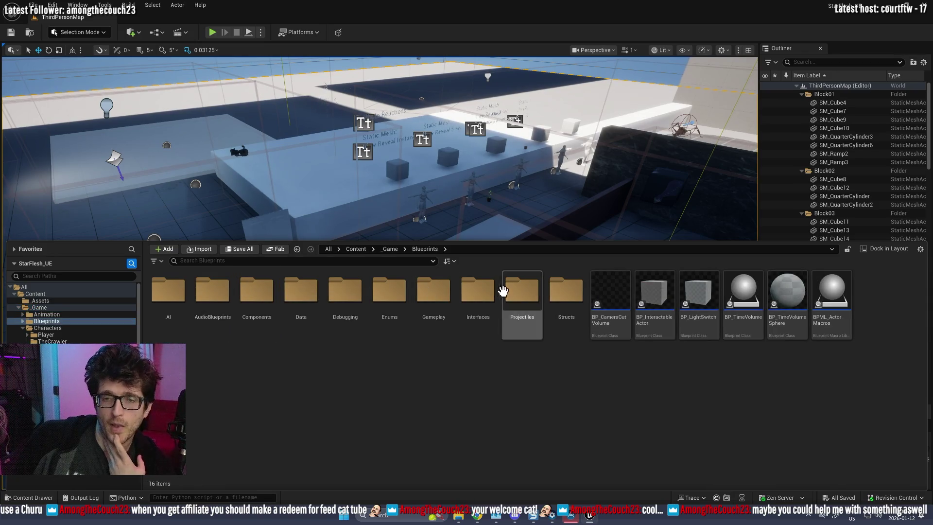
{"action": "double_click", "coordinate": [250, 297]}
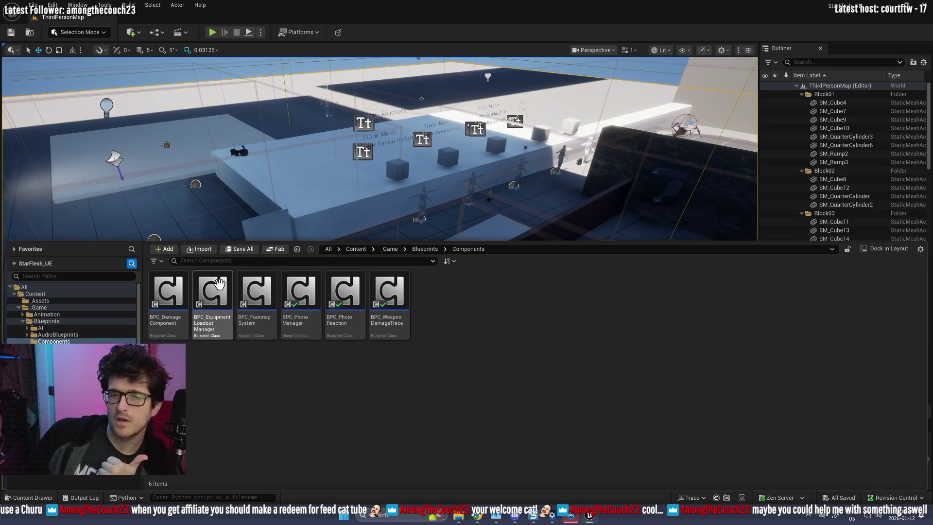
- Go back to the Characters folder and open BP_AIBaseClass in the Blueprint editor
{"action": "mouse_move", "coordinate": [219, 285]}
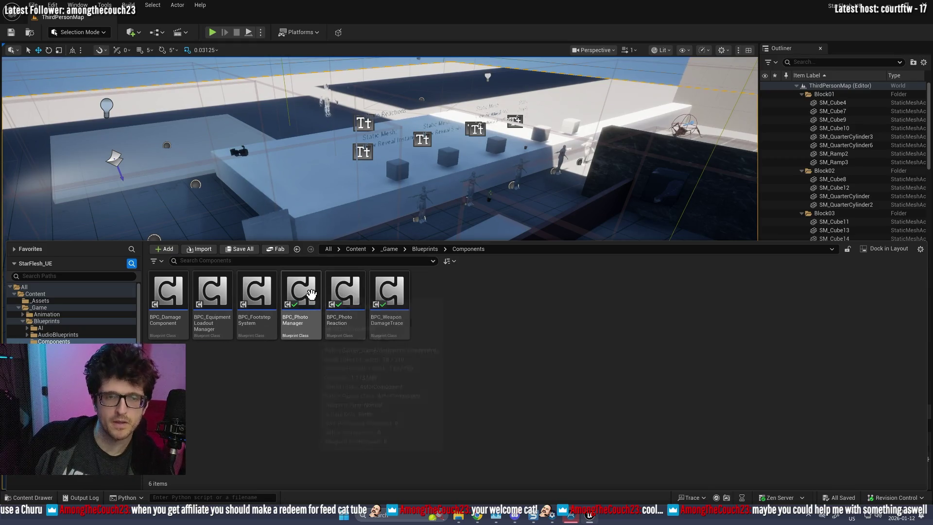
{"action": "mouse_move", "coordinate": [406, 295]}
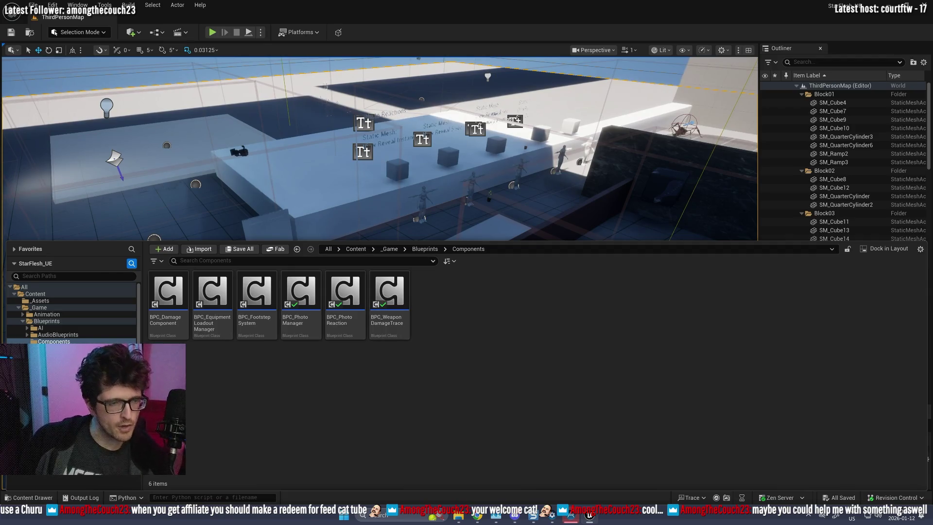
{"action": "key", "text": "alt+Left"}
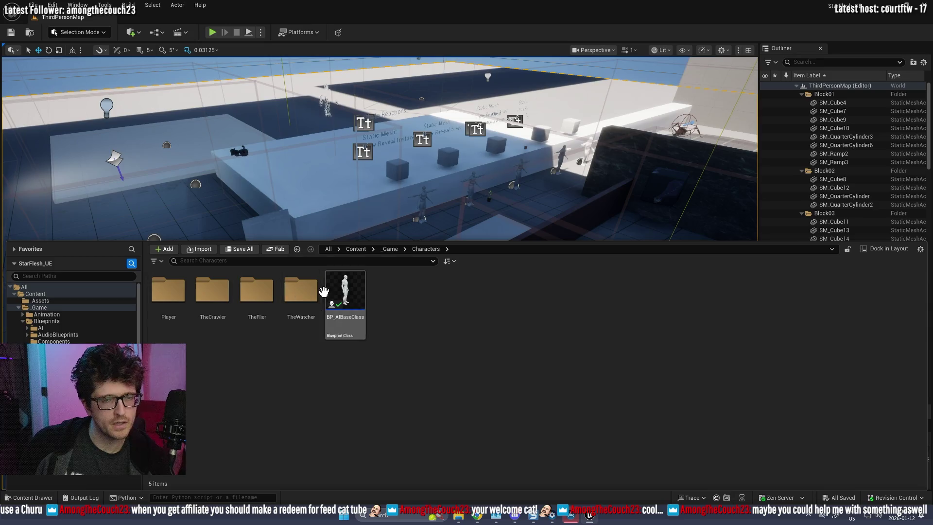
{"action": "left_click", "coordinate": [350, 291]}
{"action": "double_click", "coordinate": [350, 290]}
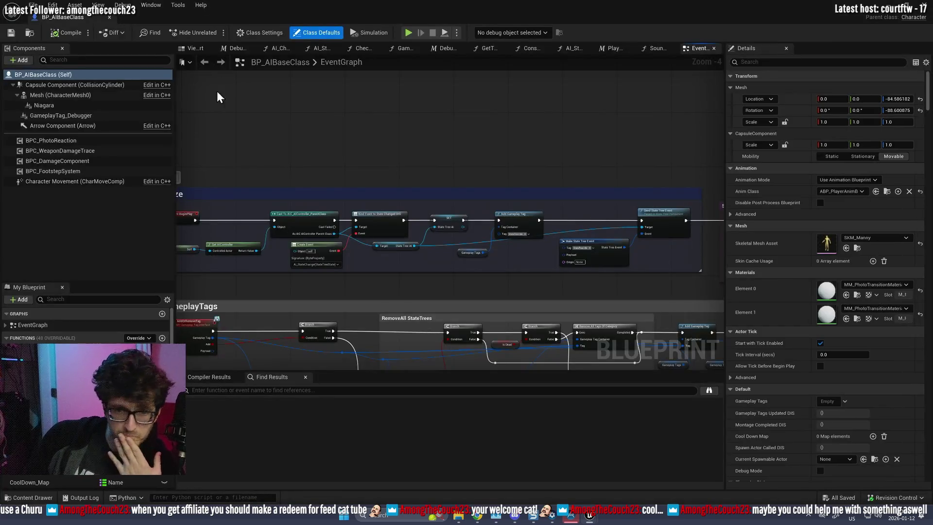
- Inspect BPC_PhotoReaction, BPC_WeaponDamageTrace, then BPC_DamageComponent's 100 health and 0.5 stun threshold
{"action": "scroll", "coordinate": [355, 246], "scroll_direction": "down", "scroll_amount": 1}
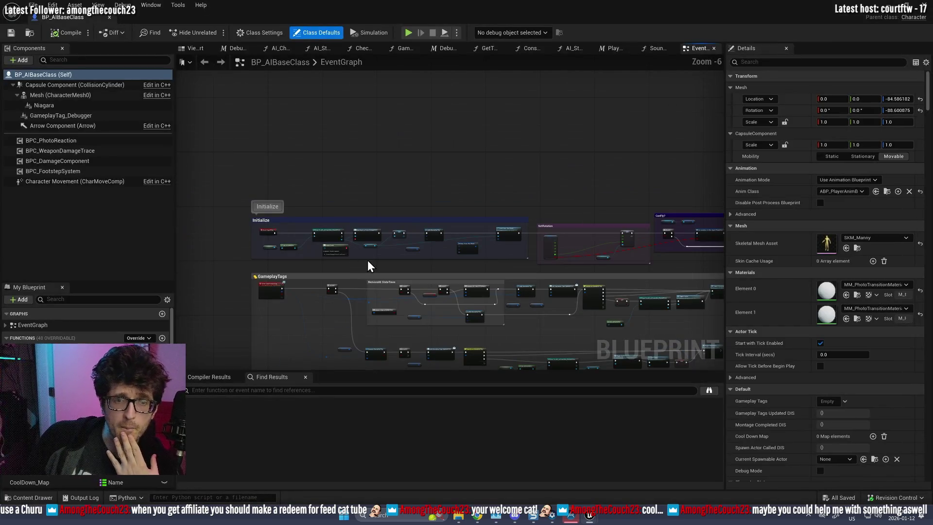
{"action": "left_click", "coordinate": [65, 141]}
{"action": "left_click", "coordinate": [83, 152]}
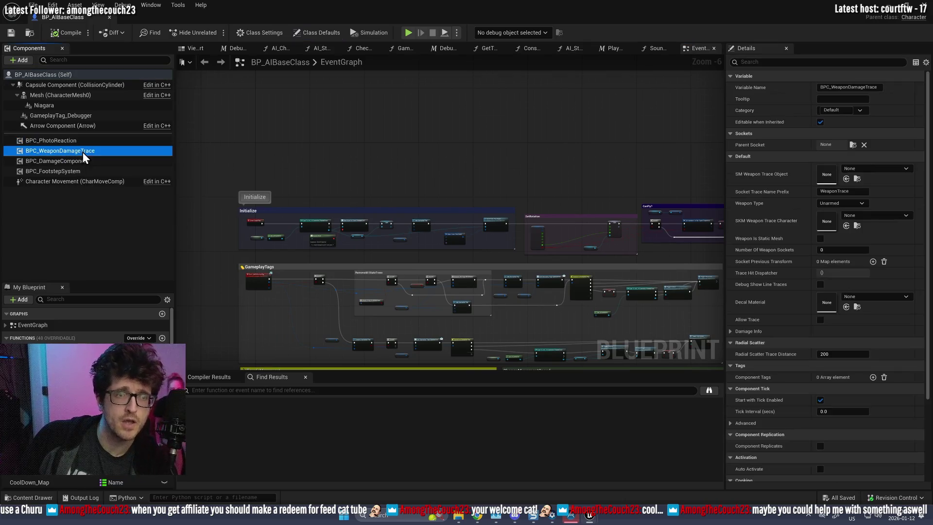
{"action": "left_click", "coordinate": [82, 163]}
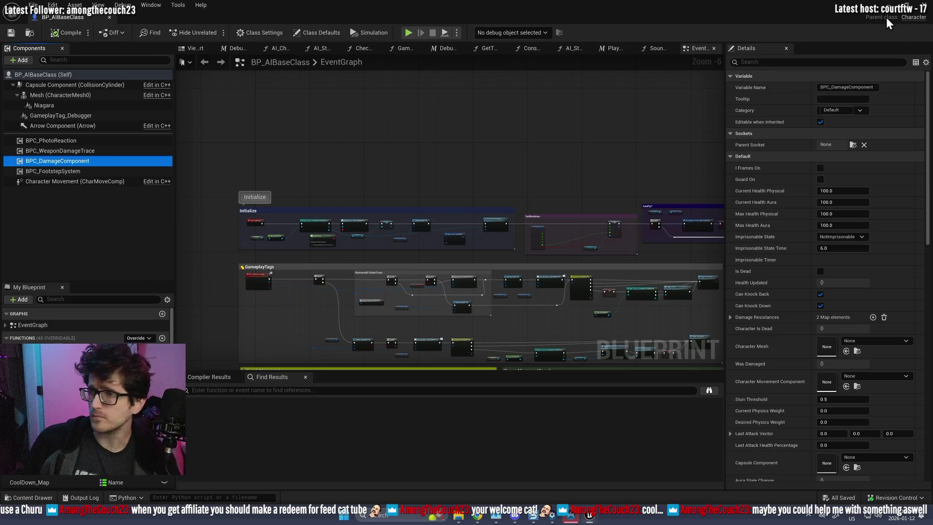
{"action": "scroll", "coordinate": [593, 144], "scroll_direction": "down", "scroll_amount": 2}
{"action": "left_click_drag", "start_coordinate": [537, 150], "coordinate": [426, 146]}
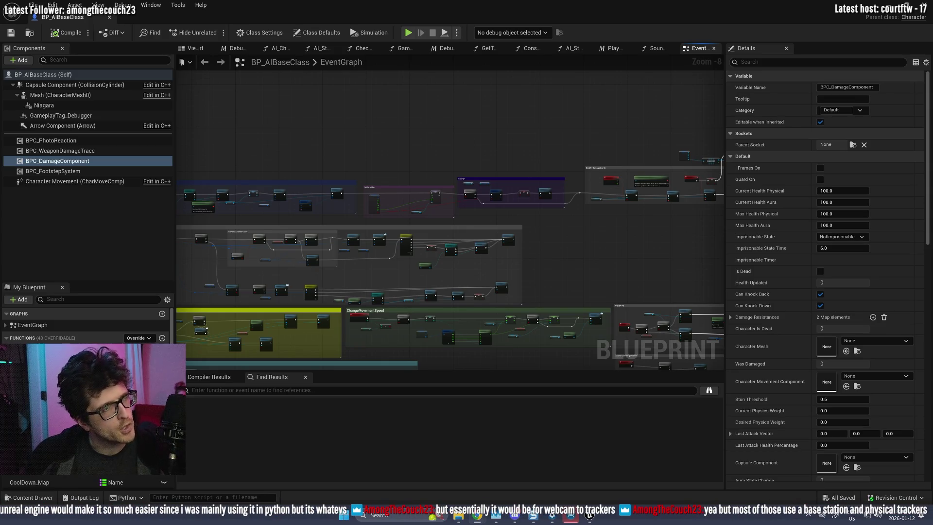
- Restore and maximize Chrome, then open the MegaMocapVR pinned repository from the GitHub profile
{"action": "left_click", "coordinate": [477, 516]}
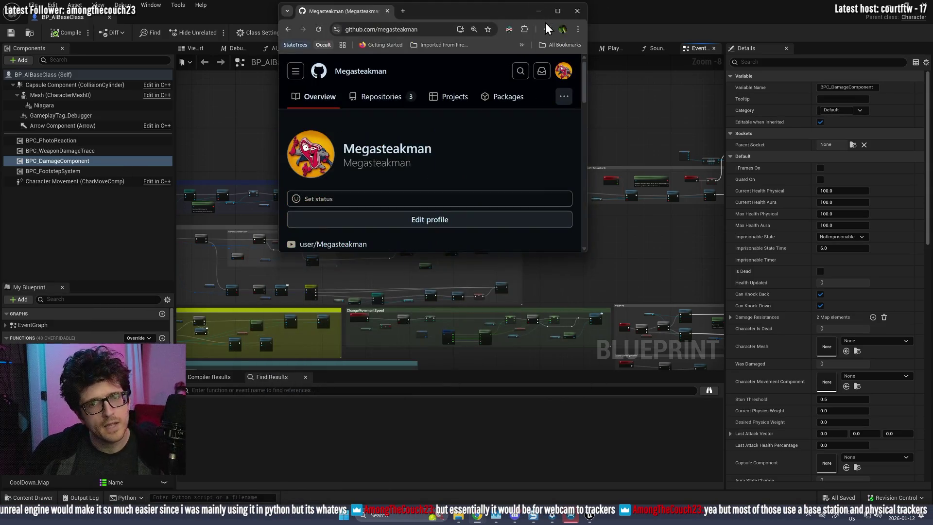
{"action": "left_click", "coordinate": [558, 10]}
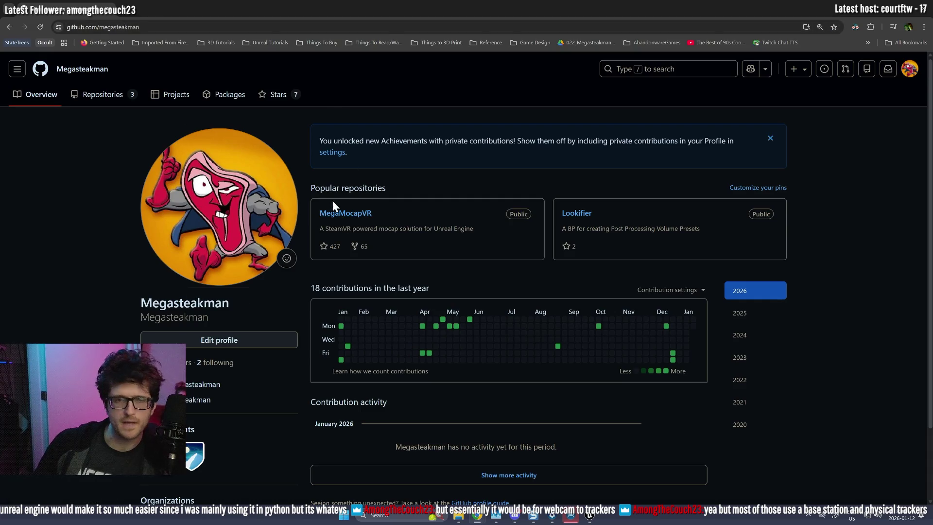
{"action": "left_click", "coordinate": [346, 215]}
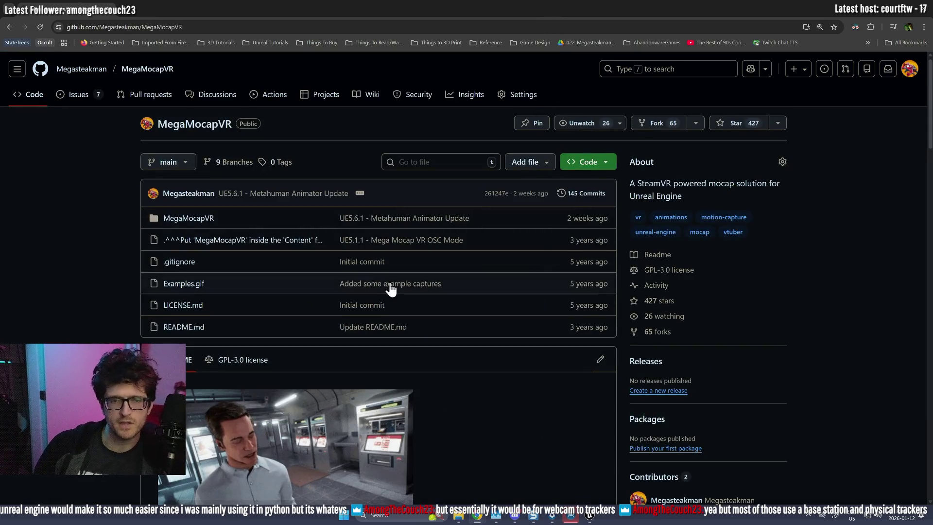
{"action": "scroll", "coordinate": [396, 288], "scroll_direction": "down", "scroll_amount": 5}
{"action": "scroll", "coordinate": [265, 260], "scroll_direction": "up", "scroll_amount": 4}
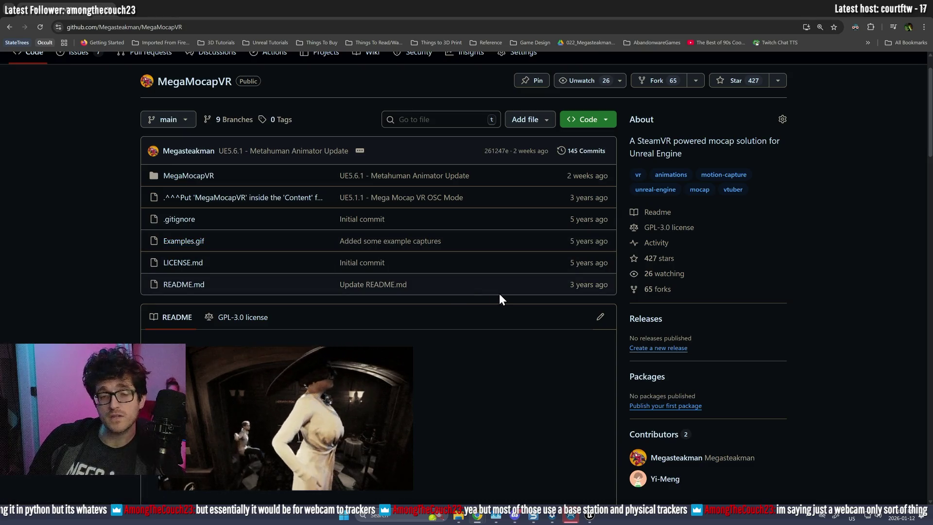
{"action": "left_click", "coordinate": [515, 515]}
- Minimize Discord to view the repository, then Alt+Tab back to #3d-tools-and-software
{"action": "left_click", "coordinate": [515, 515]}
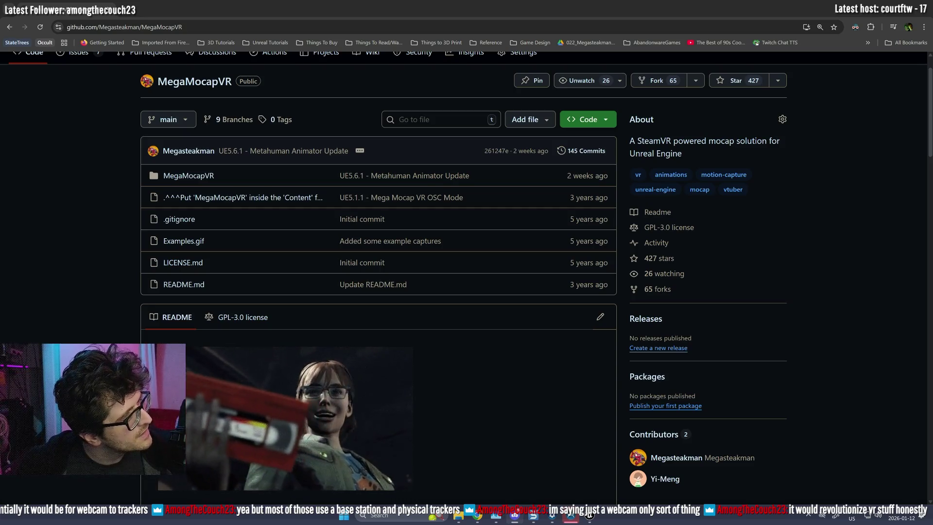
{"action": "key", "text": "alt+Tab"}
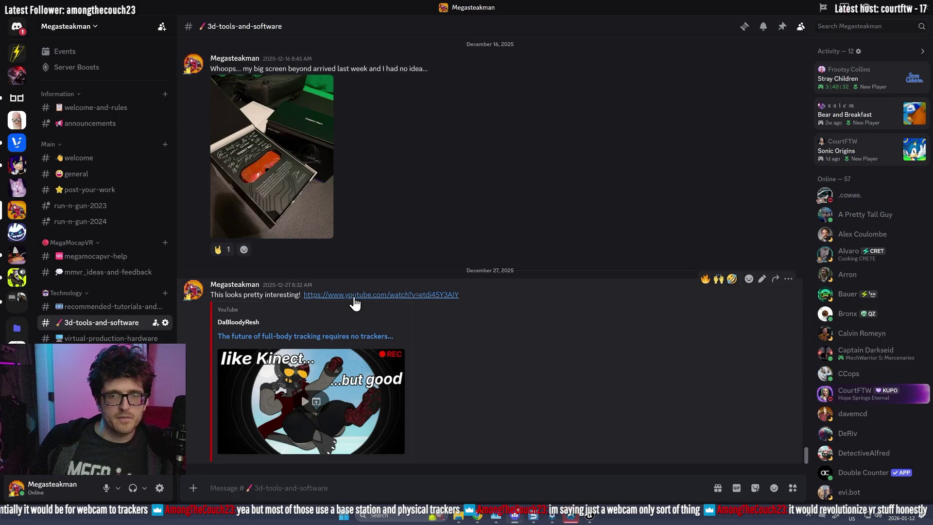
{"action": "left_click", "coordinate": [356, 302]}
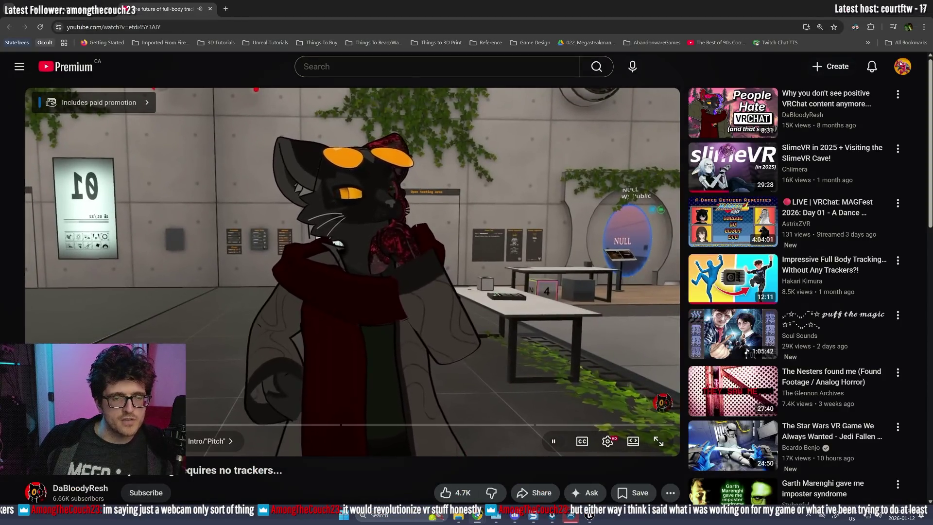
{"action": "left_click", "coordinate": [225, 432]}
{"action": "left_click_drag", "start_coordinate": [225, 432], "coordinate": [193, 425]}
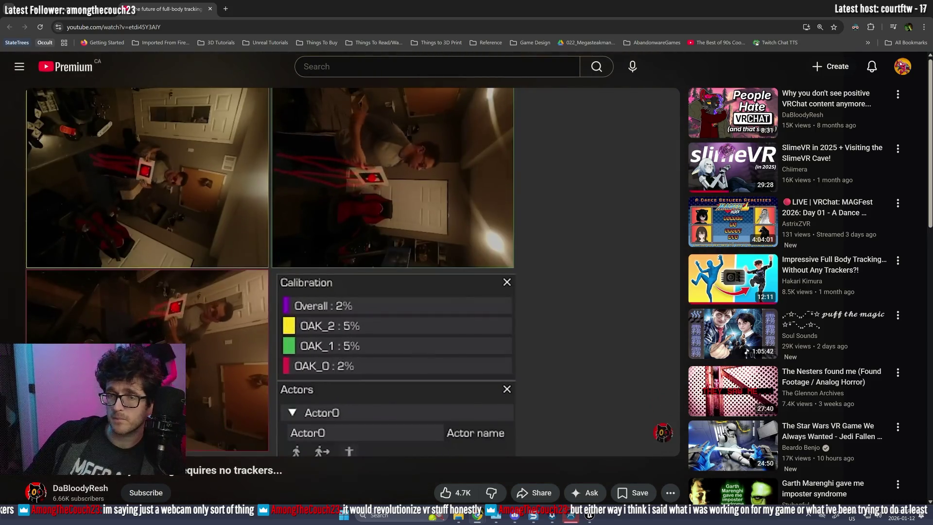
{"action": "key", "text": "super+Down"}
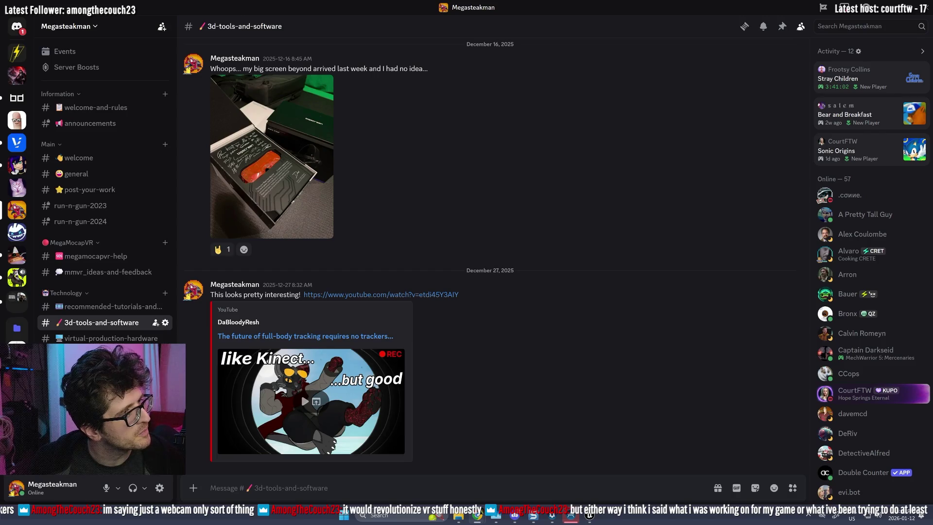
- Bring up the X post and play the motion-capture demo video full screen
{"action": "left_click", "coordinate": [305, 402]}
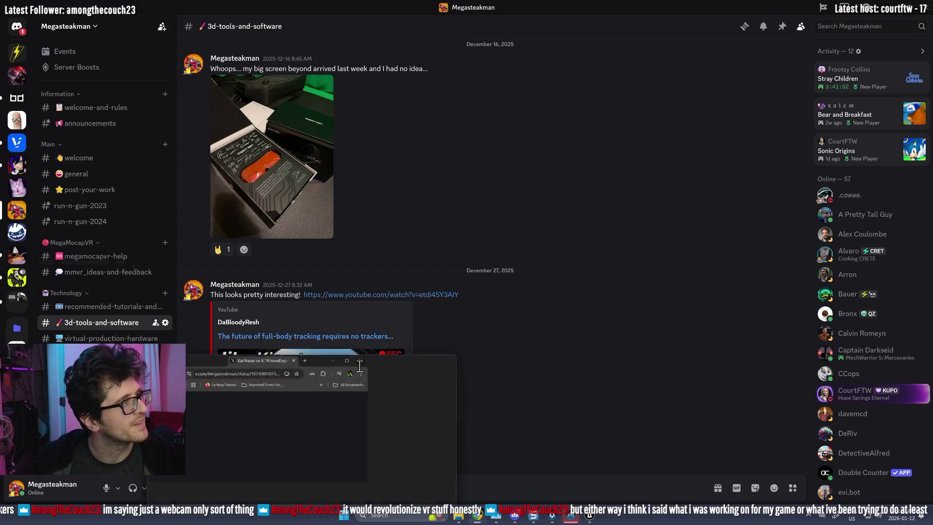
{"action": "key", "text": "alt+Tab"}
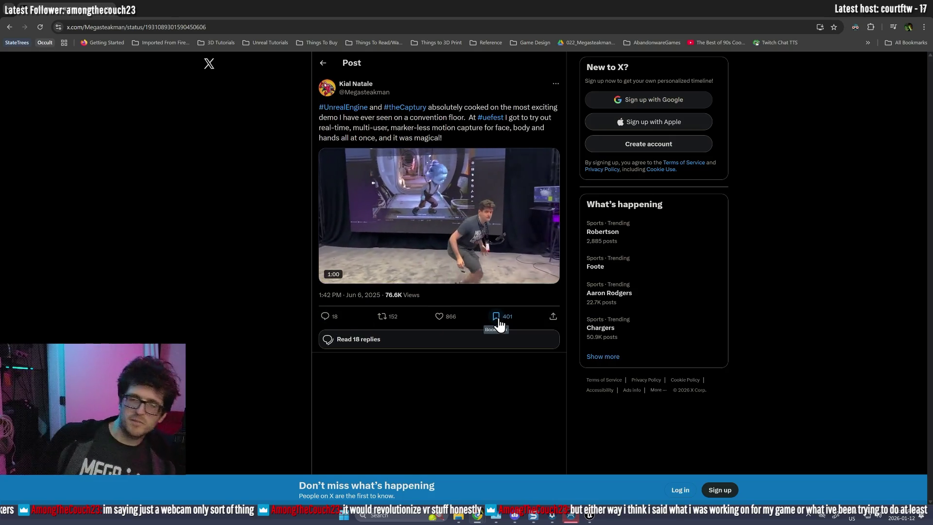
{"action": "mouse_move", "coordinate": [553, 283]}
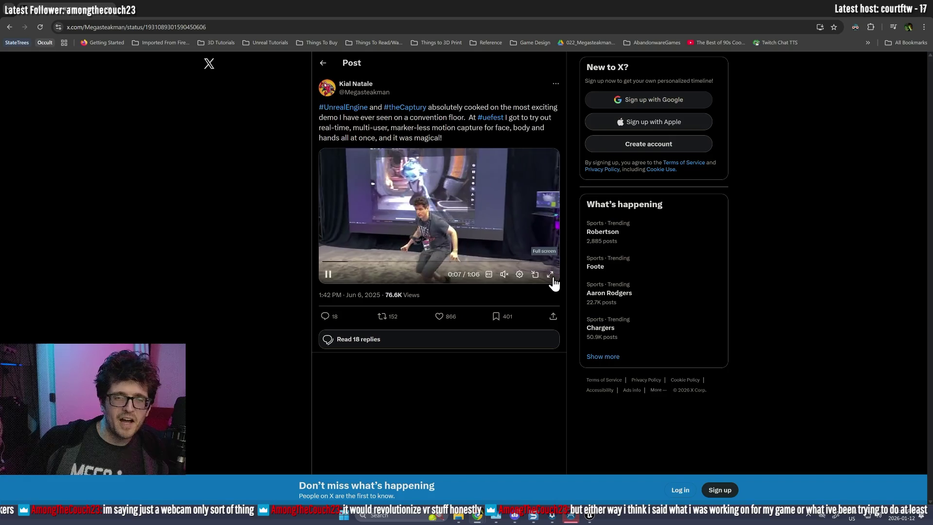
{"action": "left_click", "coordinate": [552, 278]}
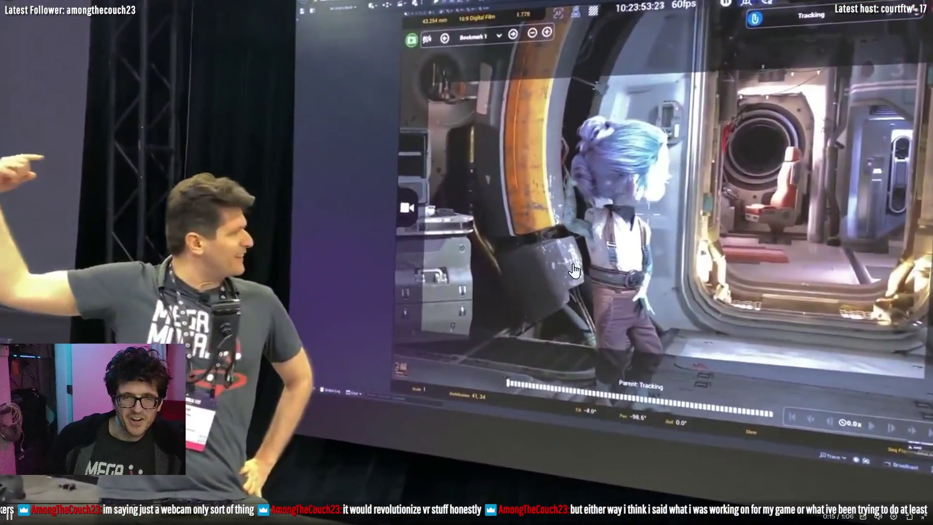
- Pause and resume the demo video, then exit full-screen playback back to the post
{"action": "mouse_move", "coordinate": [577, 278]}
{"action": "left_click", "coordinate": [574, 254]}
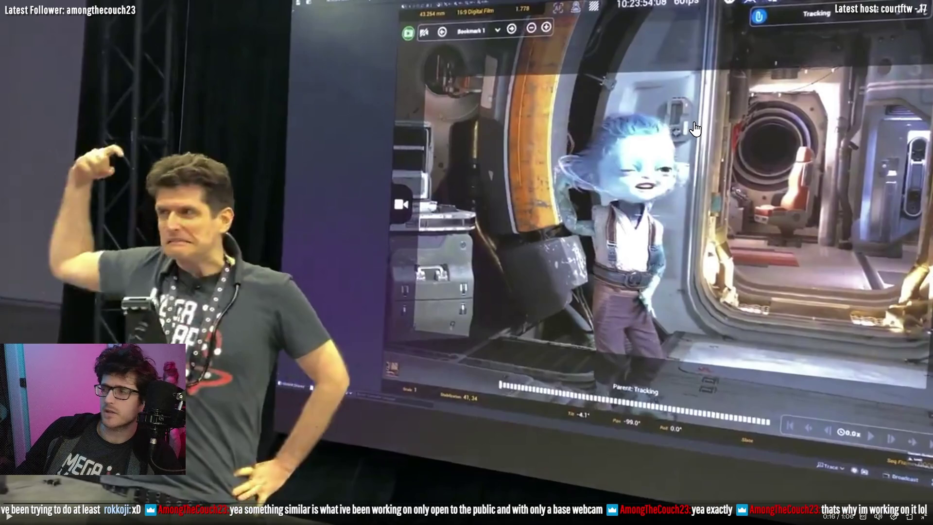
{"action": "left_click", "coordinate": [617, 228]}
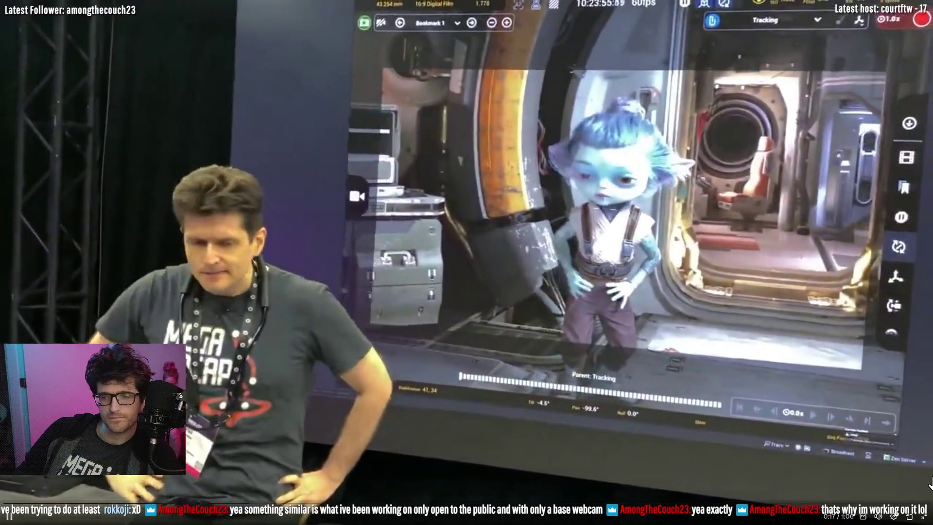
{"action": "left_click", "coordinate": [923, 517]}
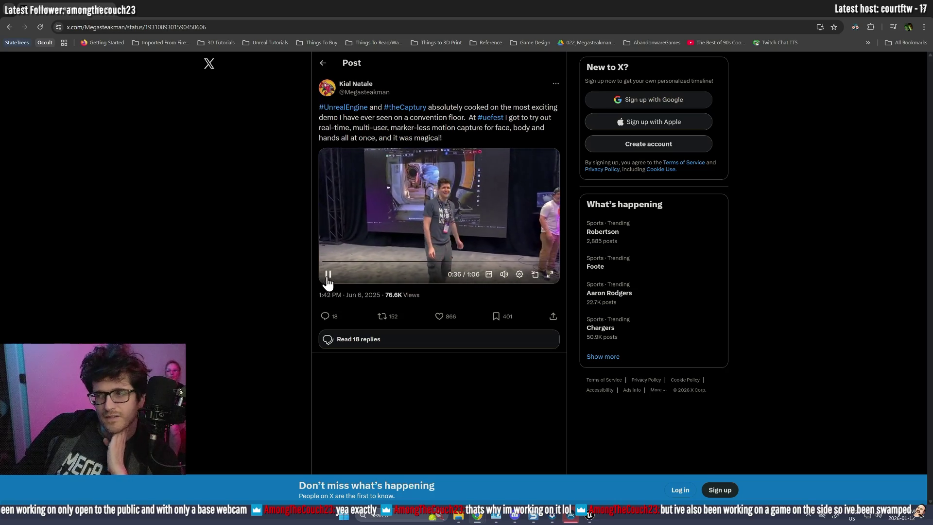
- Pause the demo video at 0:37 and minimize Chrome to reveal Discord
{"action": "left_click", "coordinate": [329, 271]}
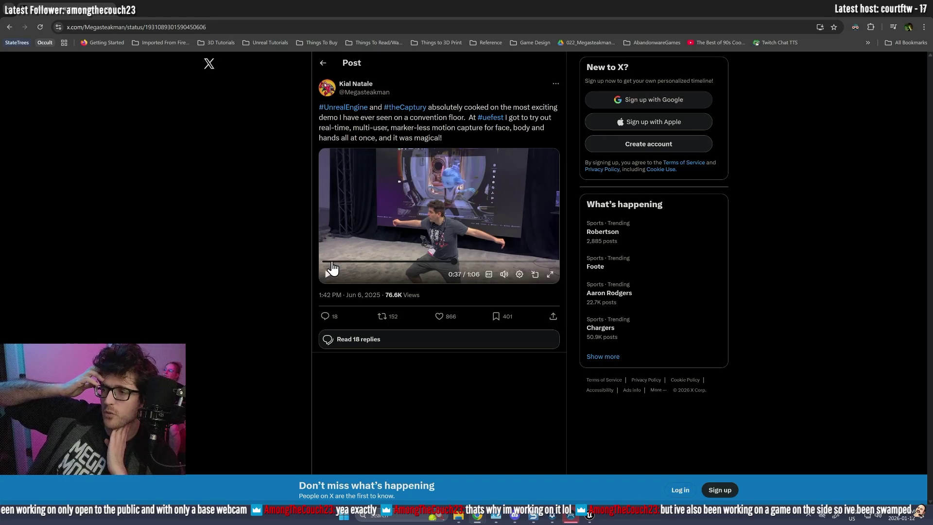
{"action": "left_click", "coordinate": [884, 11]}
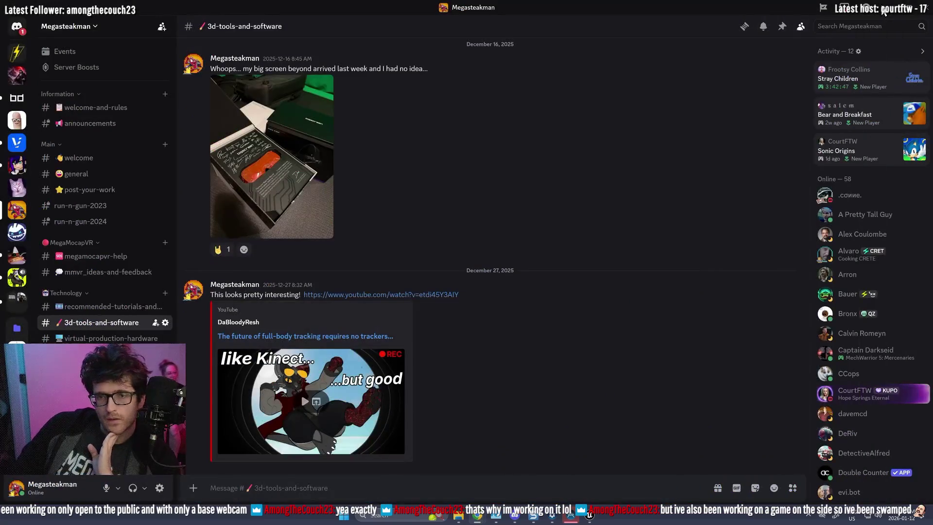
- Scroll up #3d-tools-and-software to October's Mario-to-Metahuman conversion discussion
{"action": "scroll", "coordinate": [632, 309], "scroll_direction": "up", "scroll_amount": 10}
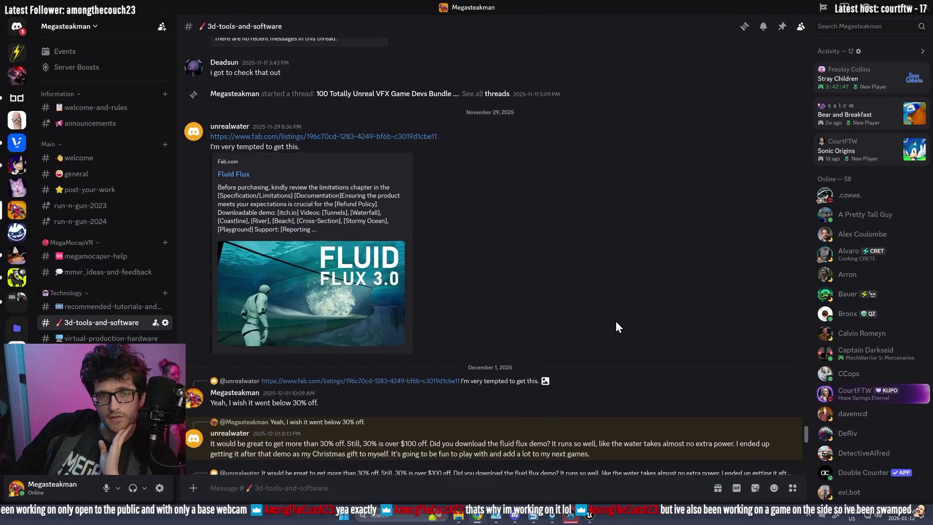
{"action": "scroll", "coordinate": [354, 410], "scroll_direction": "up", "scroll_amount": 5}
{"action": "scroll", "coordinate": [379, 428], "scroll_direction": "up", "scroll_amount": 10}
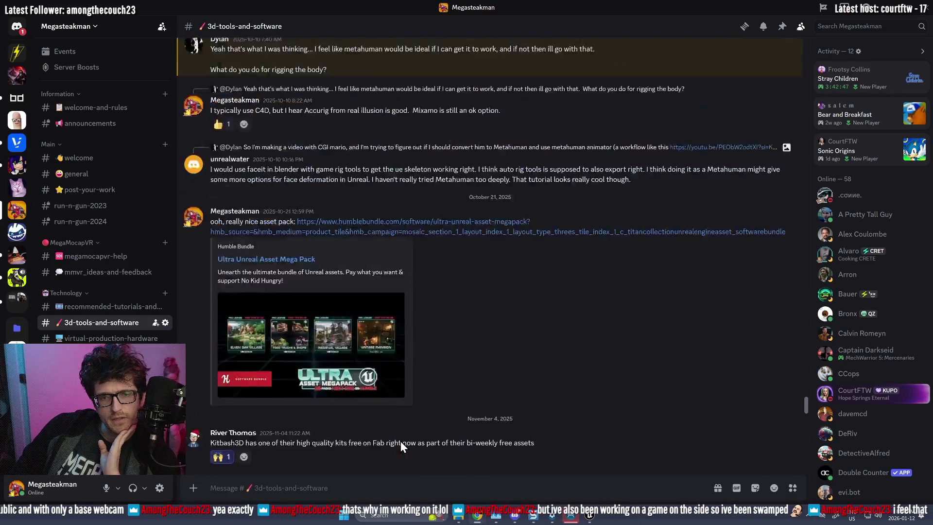
{"action": "scroll", "coordinate": [401, 441], "scroll_direction": "up", "scroll_amount": 10}
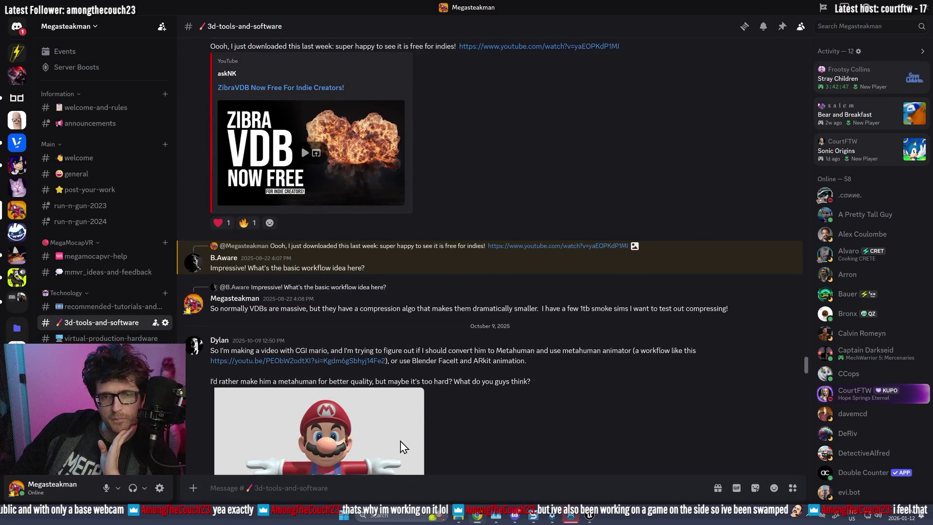
{"action": "scroll", "coordinate": [400, 441], "scroll_direction": "down", "scroll_amount": 4}
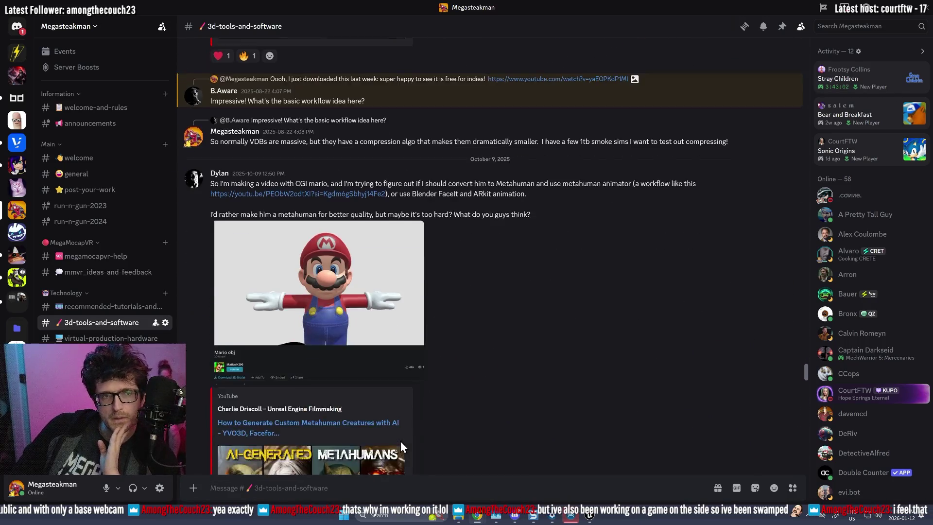
- Copy the server's invite link through Invite to Server, then minimize Discord
{"action": "left_click", "coordinate": [87, 27]}
{"action": "left_click", "coordinate": [99, 79]}
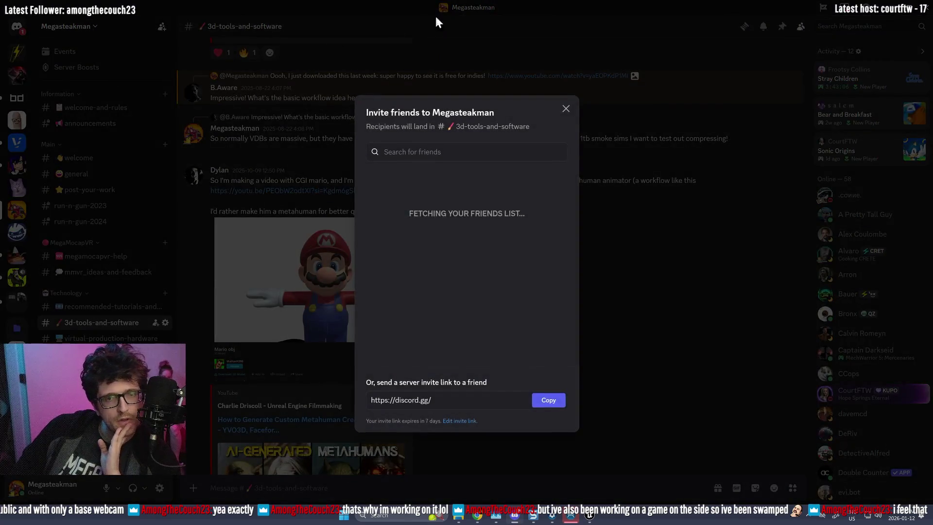
{"action": "left_click", "coordinate": [553, 402]}
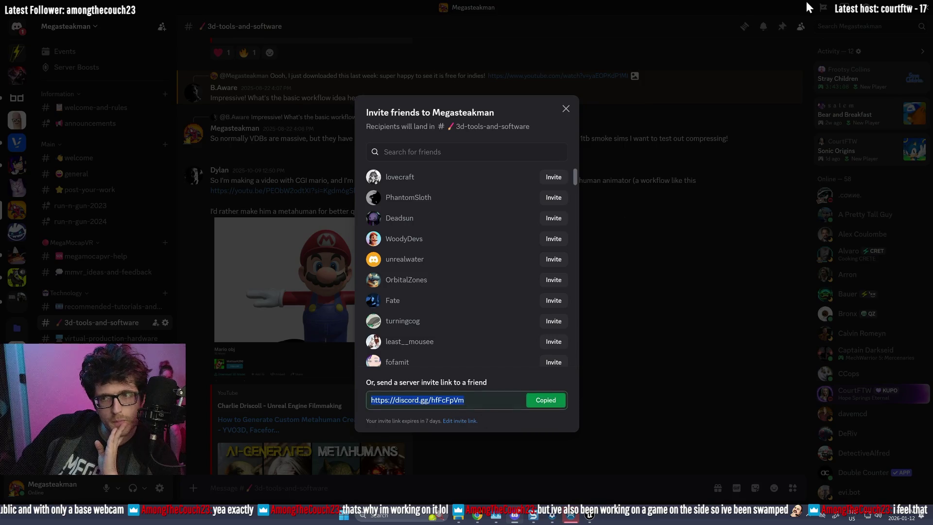
{"action": "left_click", "coordinate": [892, 6]}
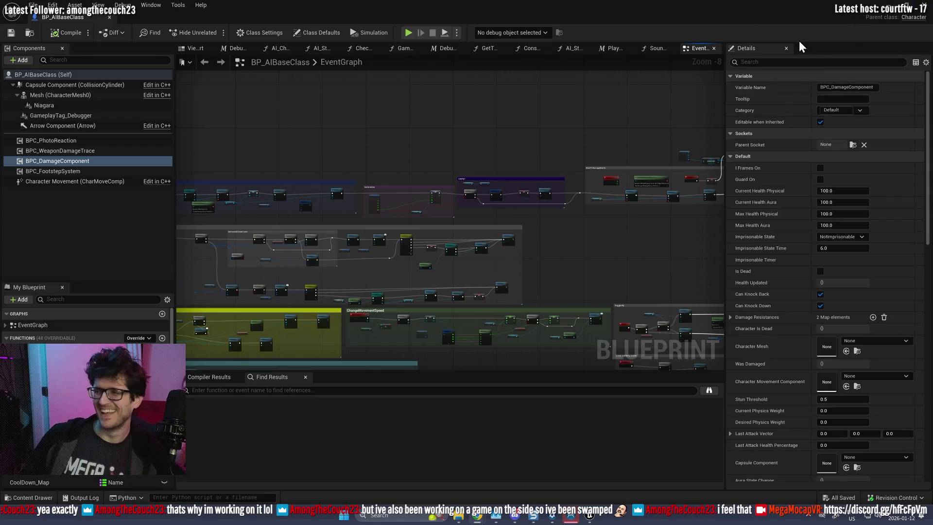
- Switch from BP_AIBaseClass to the ThirdPersonMap level editor and fly the viewport camera
{"action": "left_click", "coordinate": [897, 13]}
{"action": "left_click_drag", "start_coordinate": [540, 207], "coordinate": [540, 207]}
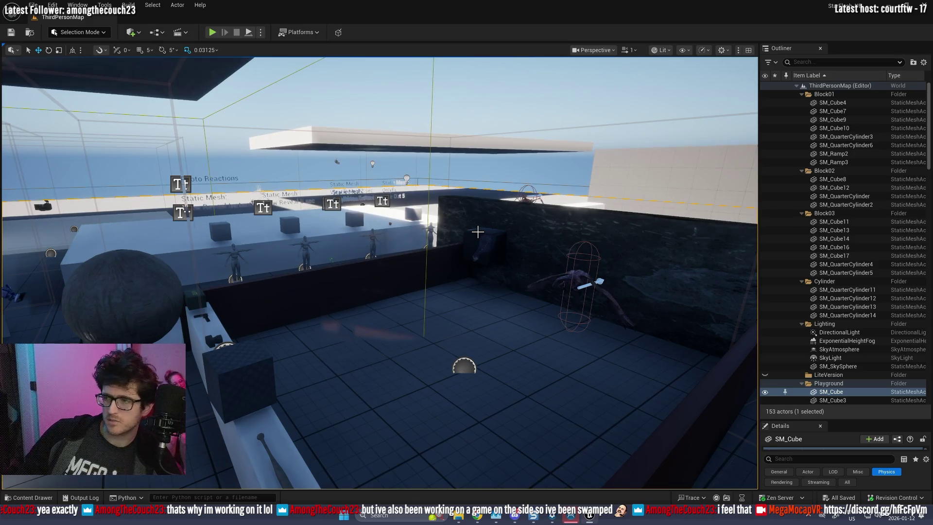
- Fly toward the walled floor, run and stop a Play test, then browse the Characters folder
{"action": "left_click_drag", "start_coordinate": [432, 268], "coordinate": [432, 268]}
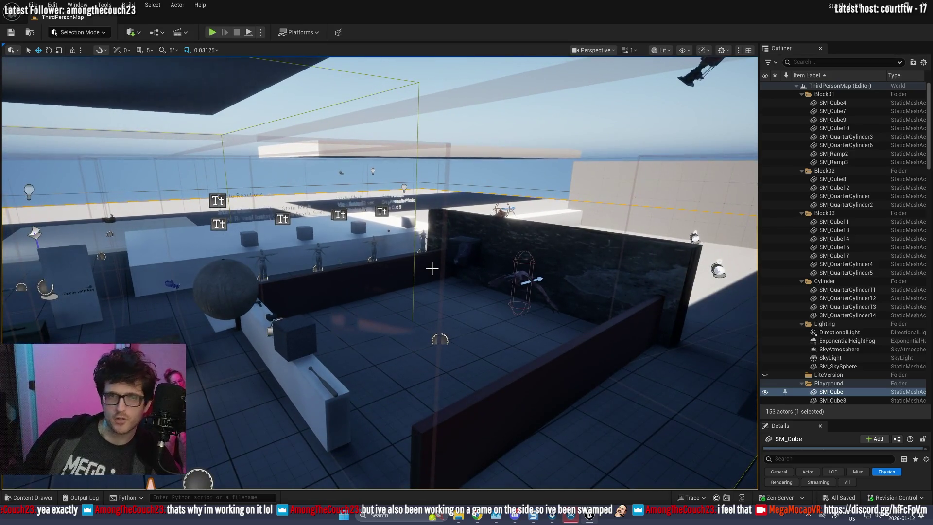
{"action": "left_click", "coordinate": [217, 32]}
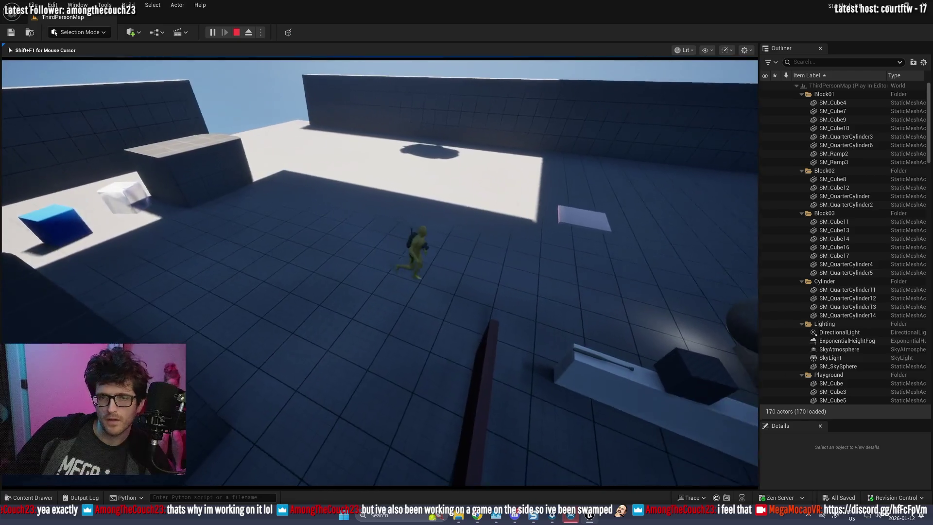
{"action": "key", "text": "shift+F1"}
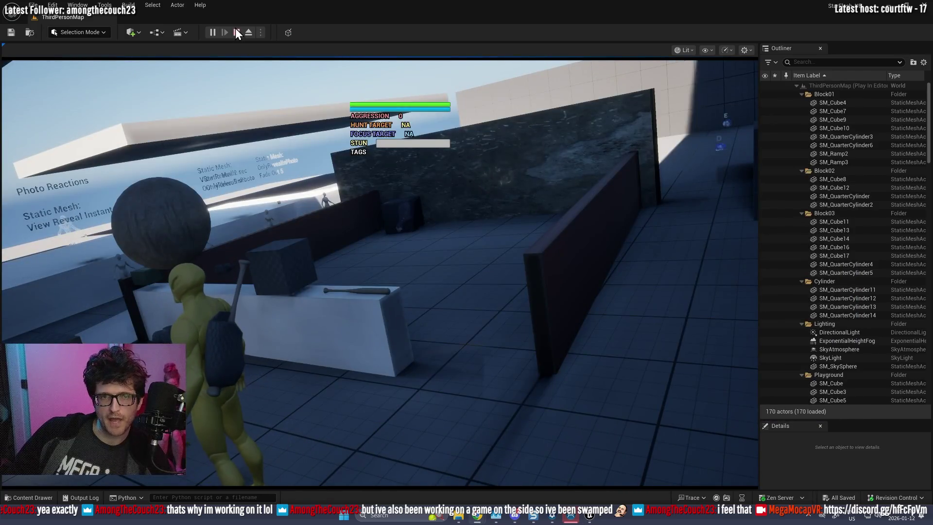
{"action": "left_click", "coordinate": [237, 32]}
{"action": "key", "text": "ctrl+space"}
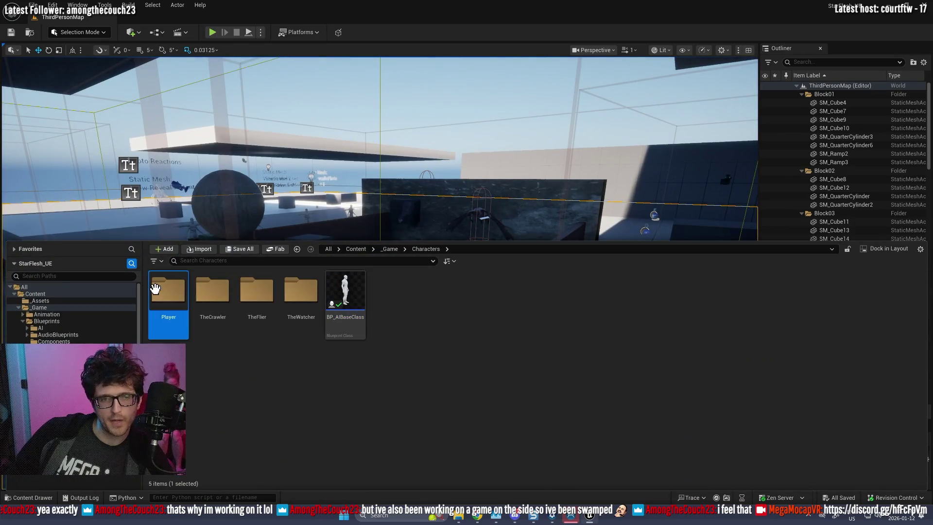
- Open BP_PlayerPawn, pan through its EventGraph comment groups, then return to the ThirdPersonMap level
{"action": "double_click", "coordinate": [301, 291]}
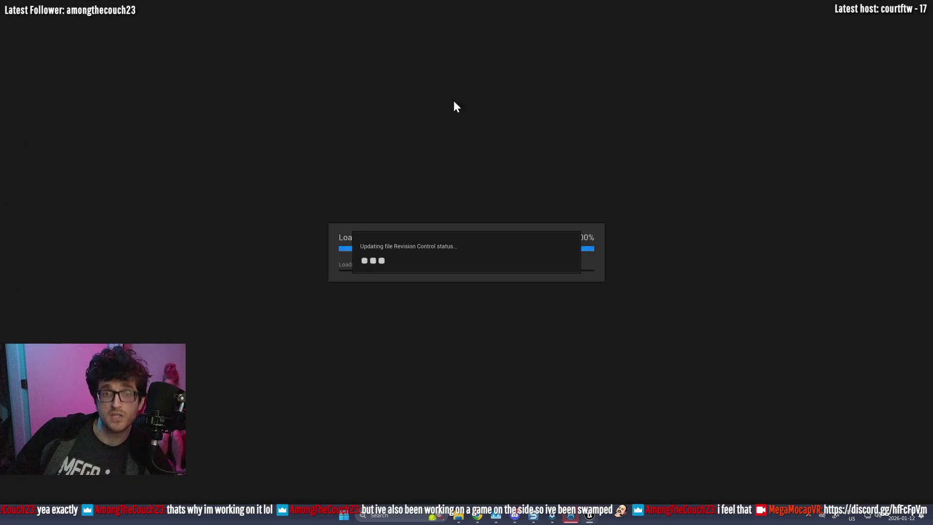
{"action": "scroll", "coordinate": [427, 163], "scroll_direction": "down", "scroll_amount": 8}
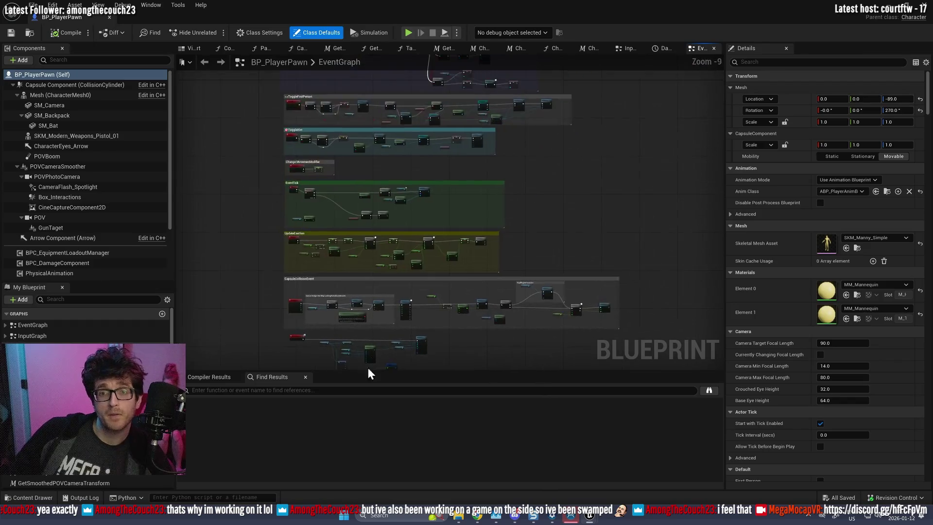
{"action": "mouse_move", "coordinate": [380, 241]}
{"action": "left_mouse_down"}
{"action": "mouse_move", "coordinate": [375, 209]}
{"action": "mouse_move", "coordinate": [350, 266]}
{"action": "mouse_move", "coordinate": [339, 248]}
{"action": "left_mouse_up"}
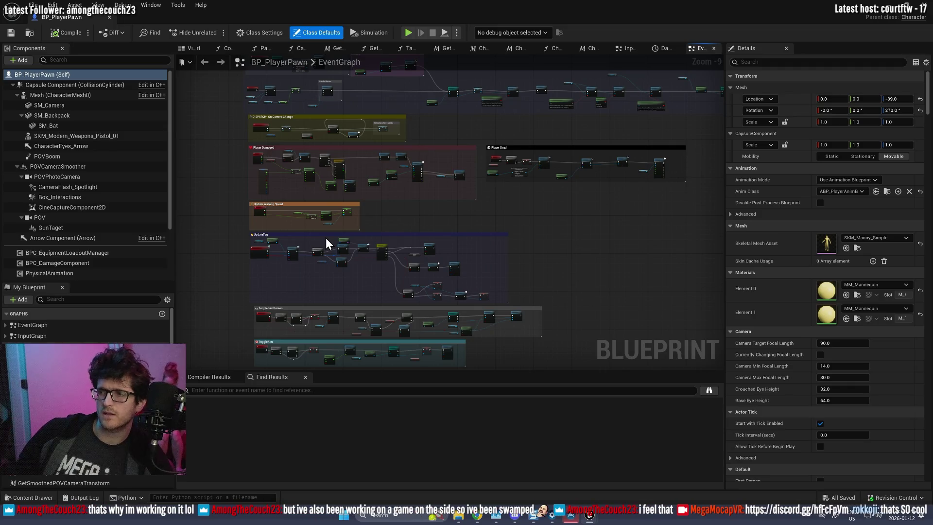
{"action": "scroll", "coordinate": [396, 194], "scroll_direction": "up", "scroll_amount": 4}
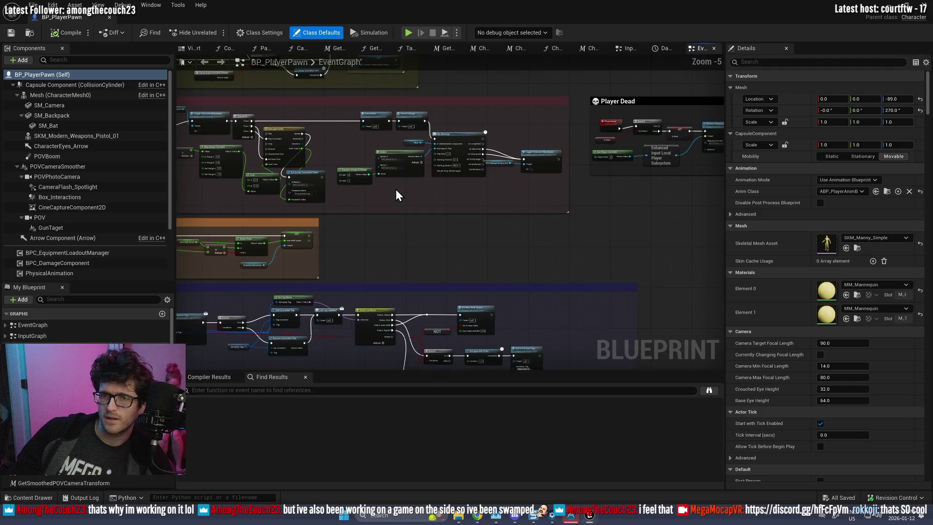
{"action": "scroll", "coordinate": [433, 185], "scroll_direction": "down", "scroll_amount": 6}
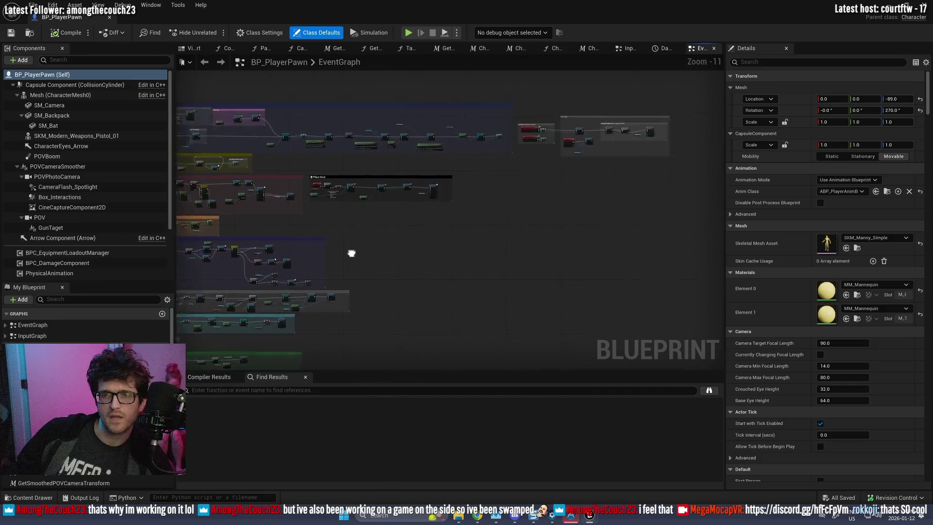
{"action": "scroll", "coordinate": [527, 173], "scroll_direction": "up", "scroll_amount": 5}
{"action": "mouse_move", "coordinate": [455, 200]}
{"action": "left_mouse_down"}
{"action": "mouse_move", "coordinate": [656, 221]}
{"action": "mouse_move", "coordinate": [588, 241]}
{"action": "mouse_move", "coordinate": [523, 287]}
{"action": "left_mouse_up"}
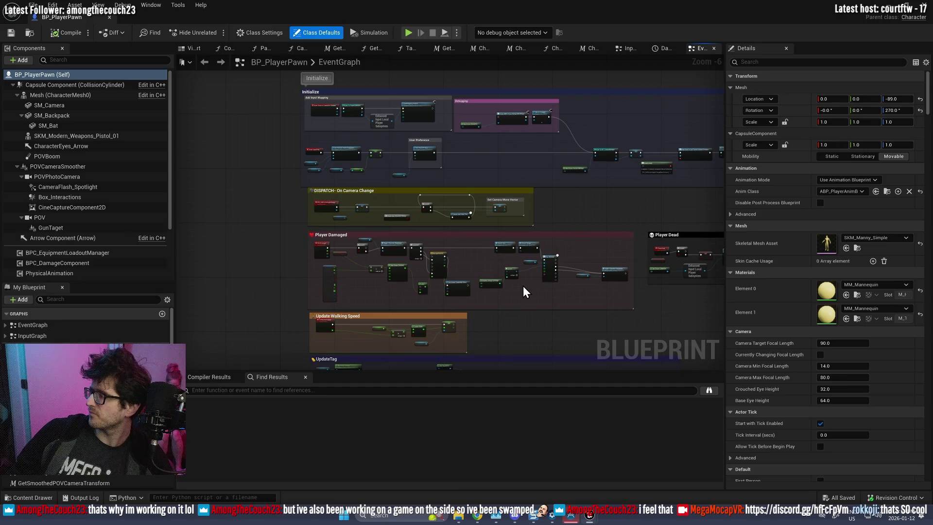
{"action": "scroll", "coordinate": [523, 286], "scroll_direction": "down", "scroll_amount": 2}
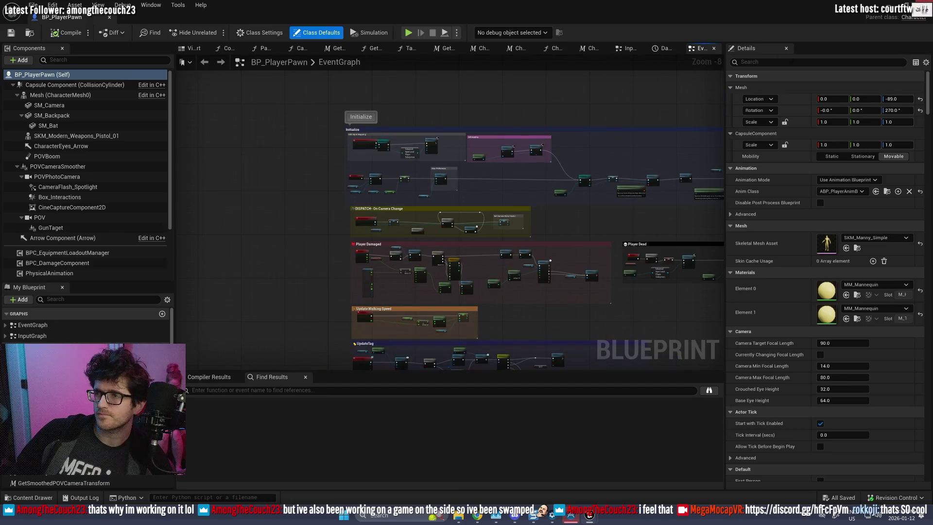
{"action": "left_click", "coordinate": [927, 9]}
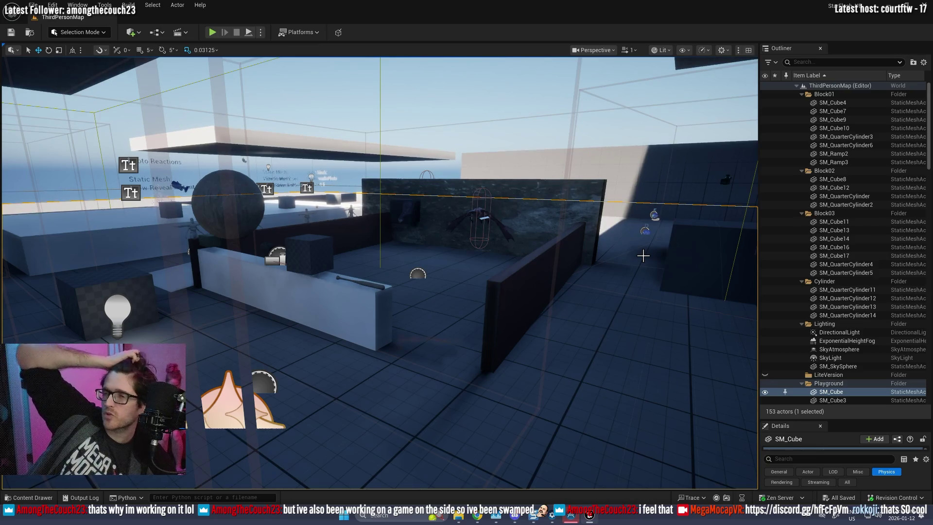
- Play-test the level, zooming the in-game camera lens in and out on the spider enemy
{"action": "left_click", "coordinate": [213, 33]}
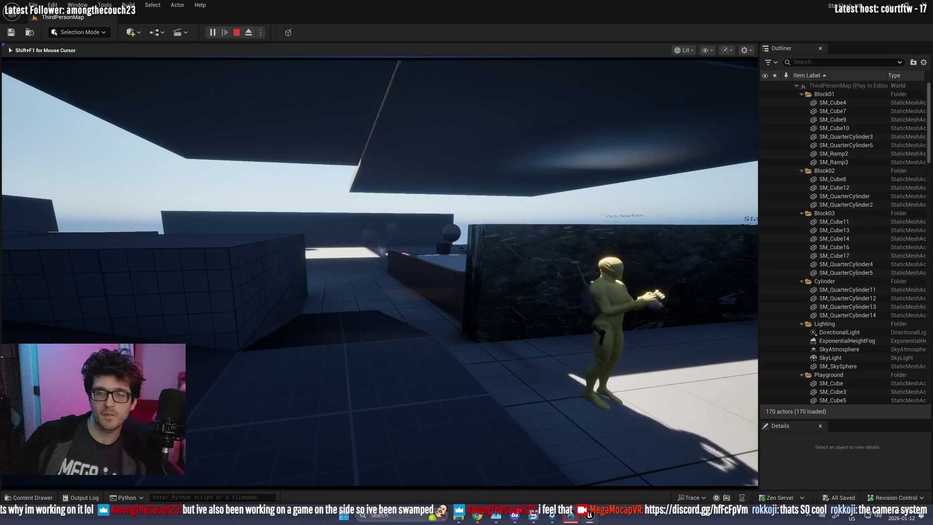
{"action": "scroll", "coordinate": [379, 272], "scroll_direction": "up", "scroll_amount": 8}
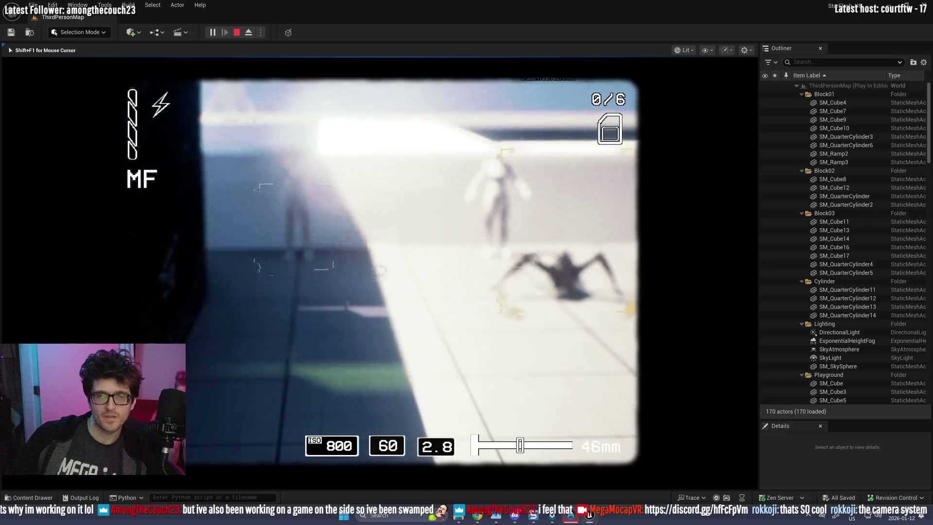
{"action": "scroll", "coordinate": [380, 273], "scroll_direction": "down", "scroll_amount": 5}
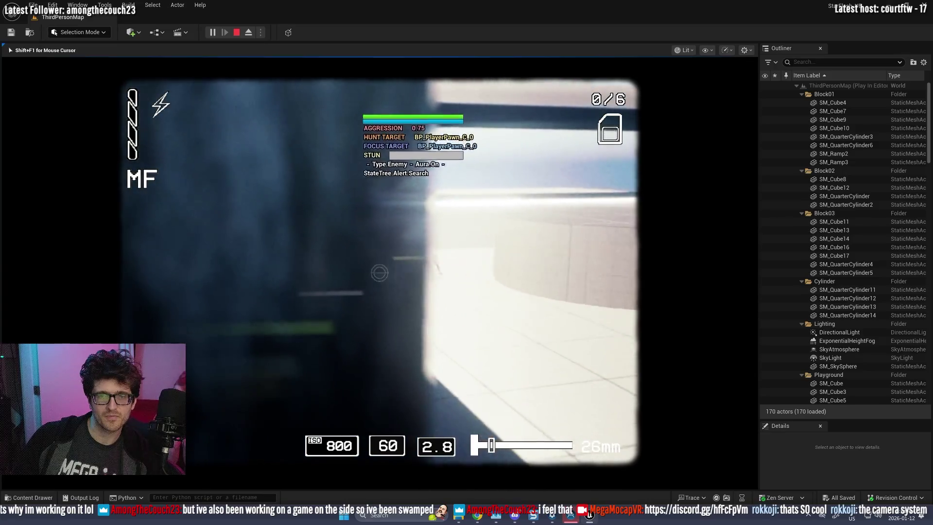
{"action": "scroll", "coordinate": [379, 273], "scroll_direction": "up", "scroll_amount": 6}
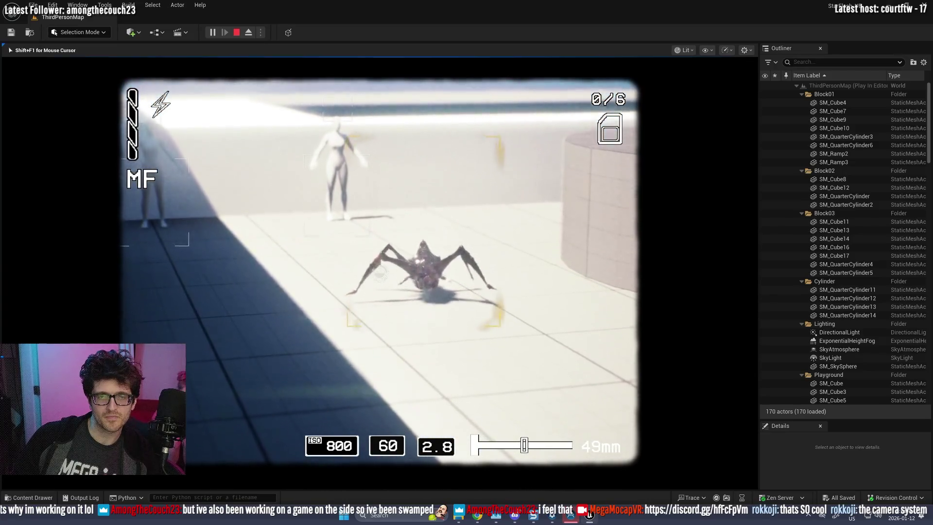
{"action": "scroll", "coordinate": [379, 272], "scroll_direction": "down", "scroll_amount": 7}
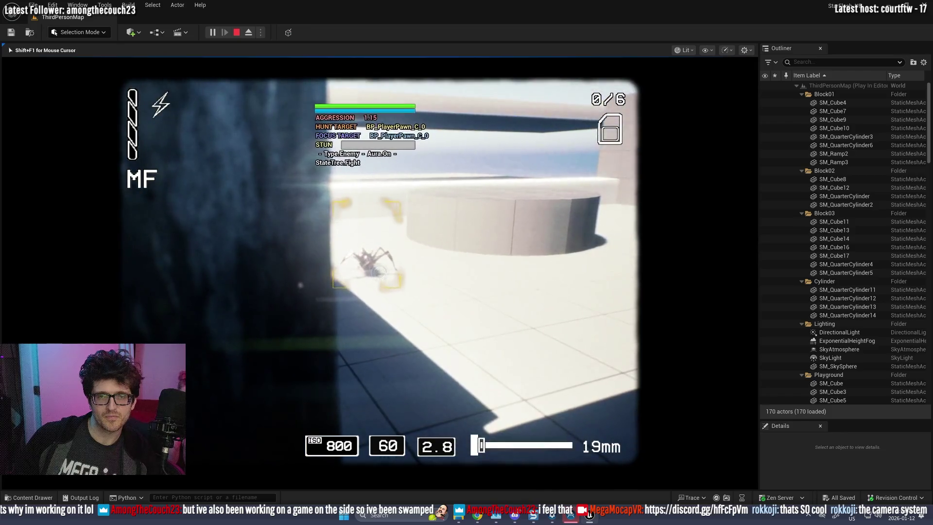
{"action": "scroll", "coordinate": [379, 272], "scroll_direction": "up", "scroll_amount": 6}
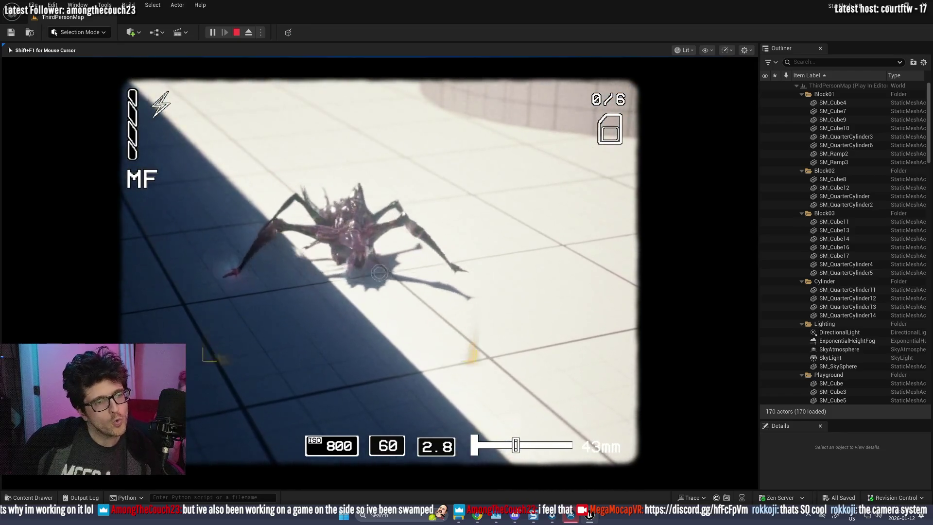
{"action": "scroll", "coordinate": [379, 272], "scroll_direction": "down", "scroll_amount": 6}
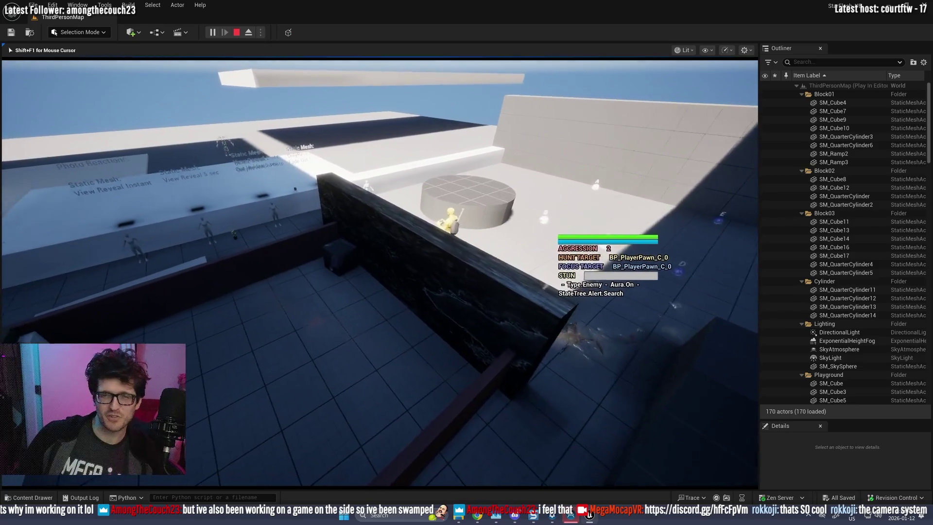
- Release the mouse with Shift+F1, stop the play-test, and raise the editor view over the arena
{"action": "key", "text": "shift+F1"}
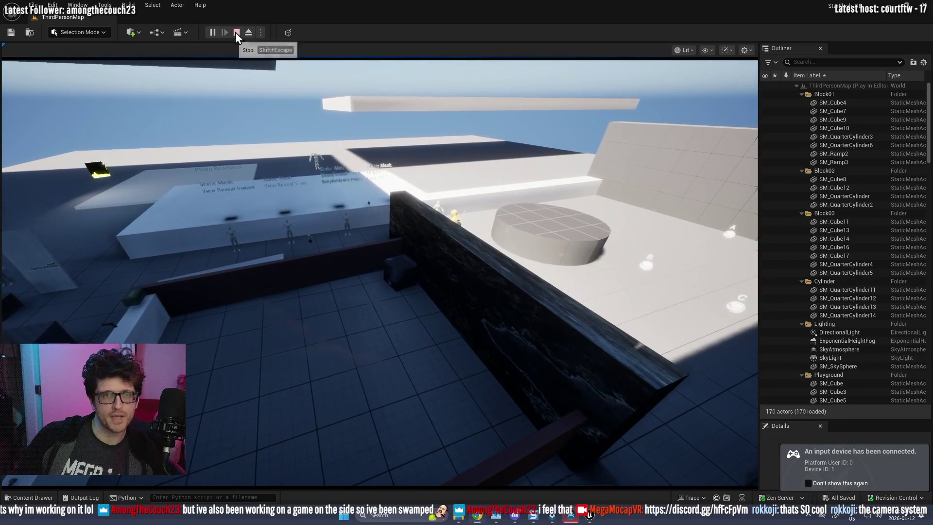
{"action": "left_click", "coordinate": [237, 32]}
{"action": "left_click_drag", "start_coordinate": [405, 228], "coordinate": [404, 205]}
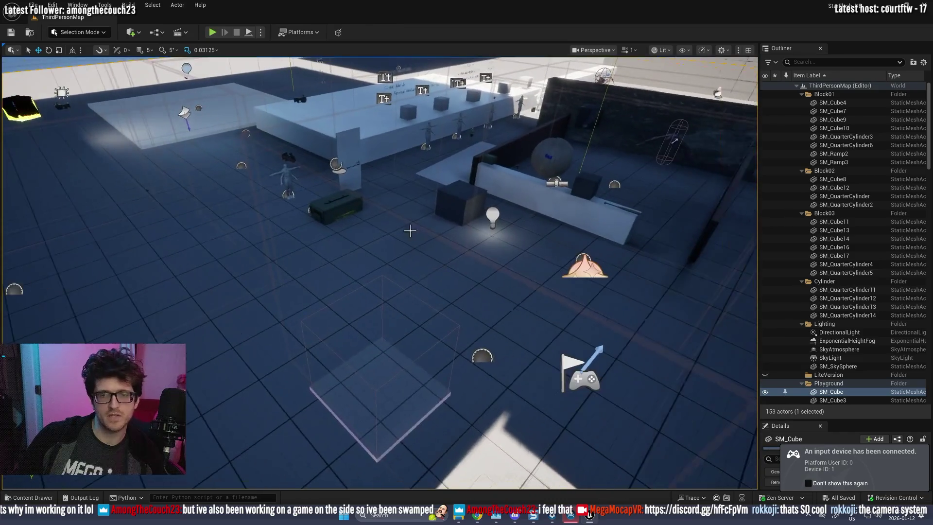
- Select BP_CameraCutVolume12 in the level and open its Blueprint's EventGraph
{"action": "left_click", "coordinate": [405, 336]}
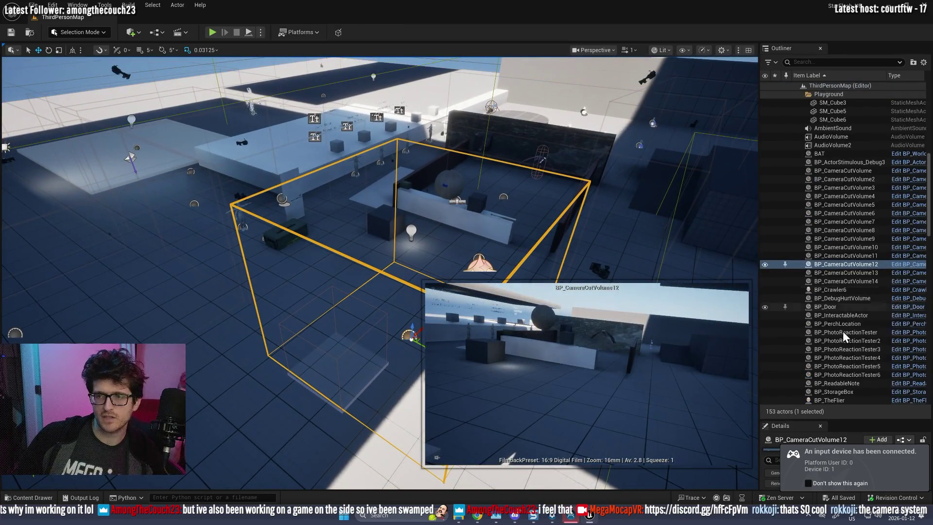
{"action": "left_click", "coordinate": [897, 264]}
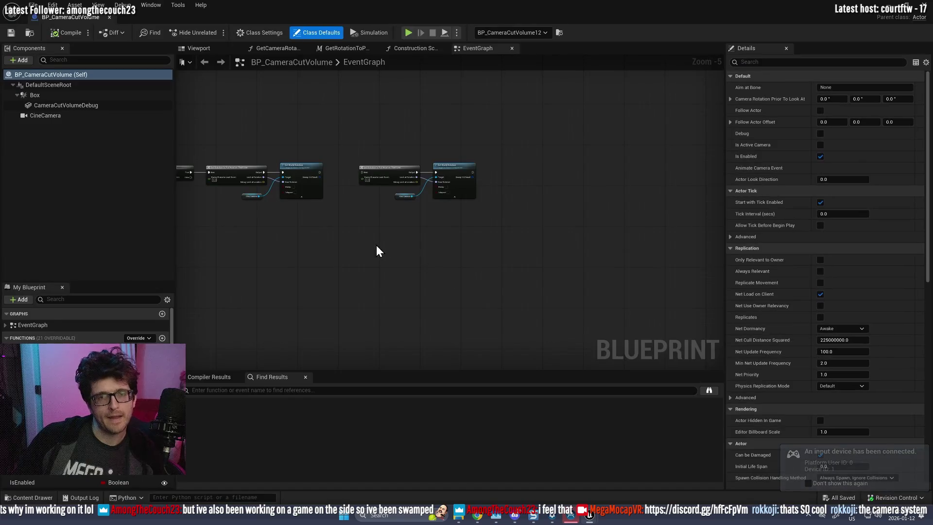
{"action": "scroll", "coordinate": [286, 142], "scroll_direction": "up", "scroll_amount": 3}
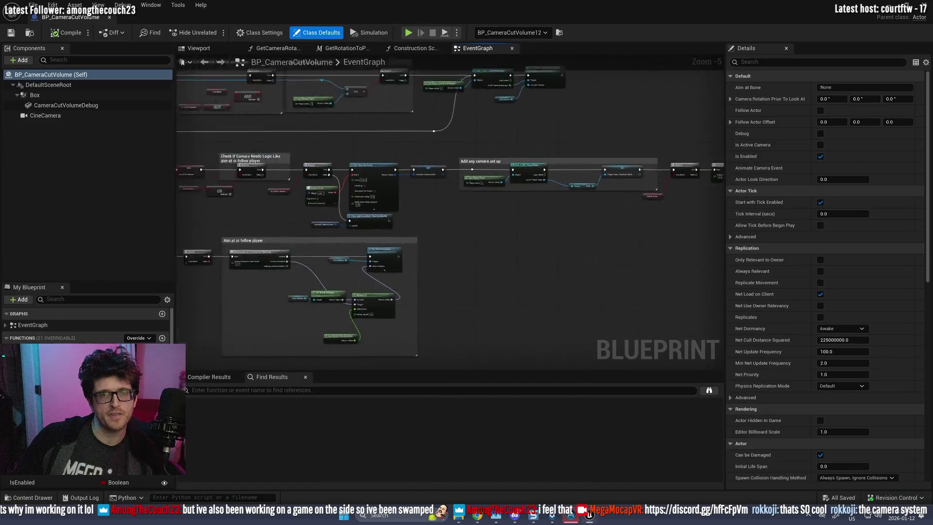
{"action": "left_click_drag", "start_coordinate": [308, 260], "coordinate": [337, 346]}
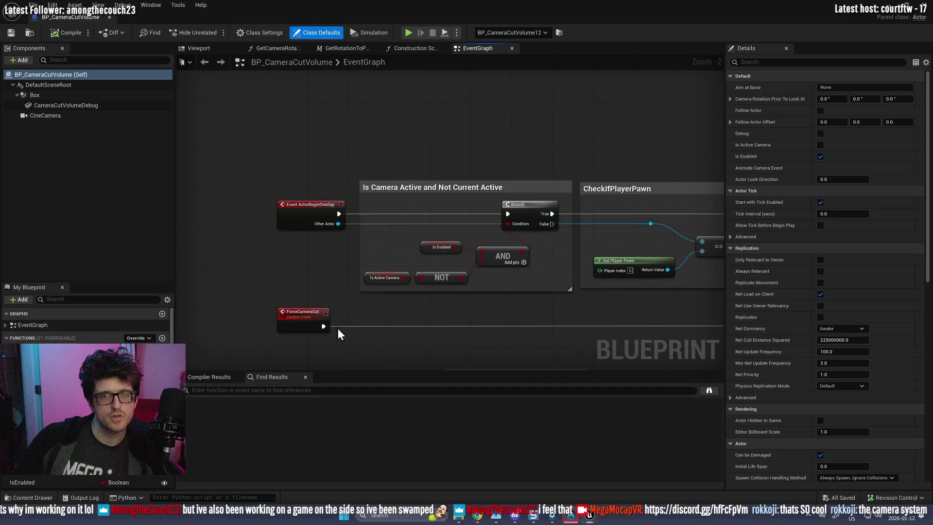
- Inspect the ActorBeginOverlap, CheckIfPlayerPawn, Cast To BP_CameraManager and New 3rd Person Camera nodes
{"action": "left_click", "coordinate": [327, 203]}
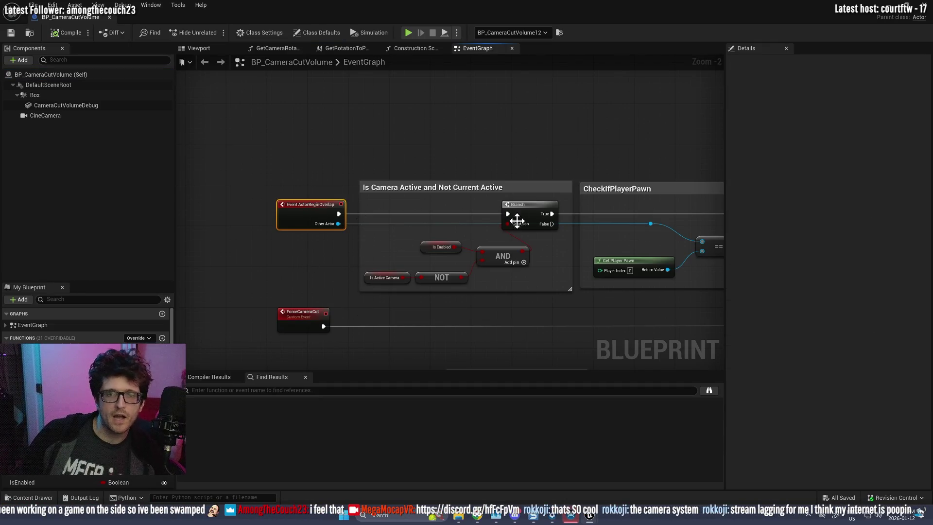
{"action": "left_click_drag", "start_coordinate": [519, 288], "coordinate": [393, 208]}
{"action": "mouse_move", "coordinate": [427, 249]}
{"action": "left_mouse_down"}
{"action": "mouse_move", "coordinate": [292, 234]}
{"action": "mouse_move", "coordinate": [447, 199]}
{"action": "left_mouse_up"}
{"action": "left_click_drag", "start_coordinate": [434, 126], "coordinate": [623, 203]}
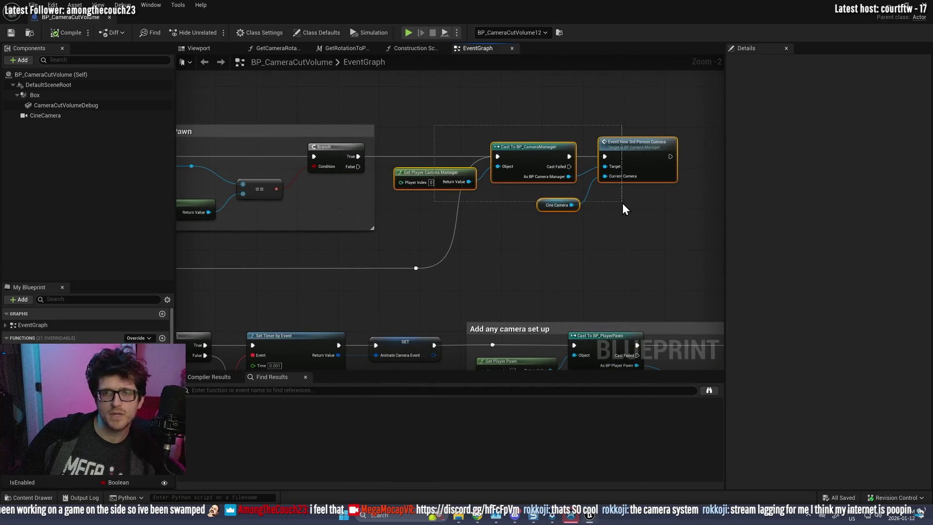
{"action": "left_click", "coordinate": [537, 176]}
{"action": "left_click", "coordinate": [657, 142]}
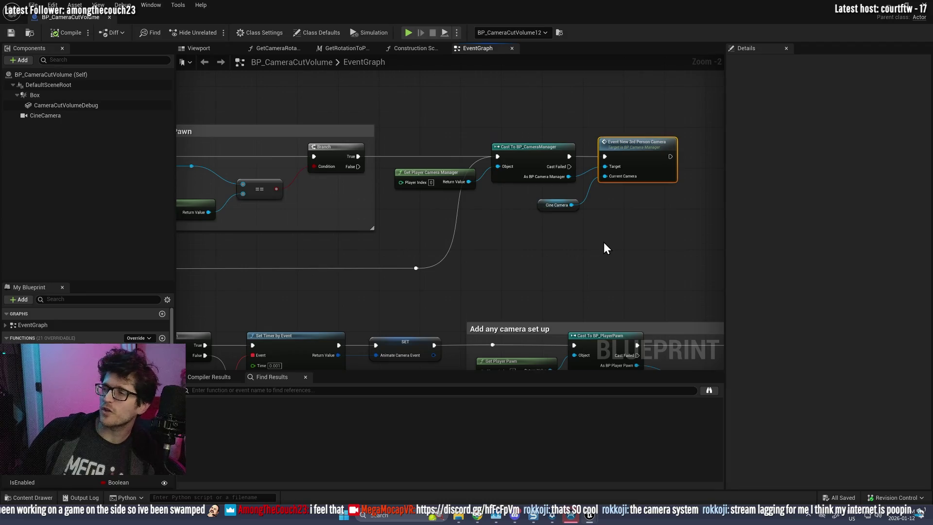
{"action": "mouse_move", "coordinate": [428, 293]}
{"action": "left_mouse_down"}
{"action": "mouse_move", "coordinate": [604, 150]}
{"action": "mouse_move", "coordinate": [382, 295]}
{"action": "left_mouse_up"}
{"action": "scroll", "coordinate": [383, 295], "scroll_direction": "down", "scroll_amount": 2}
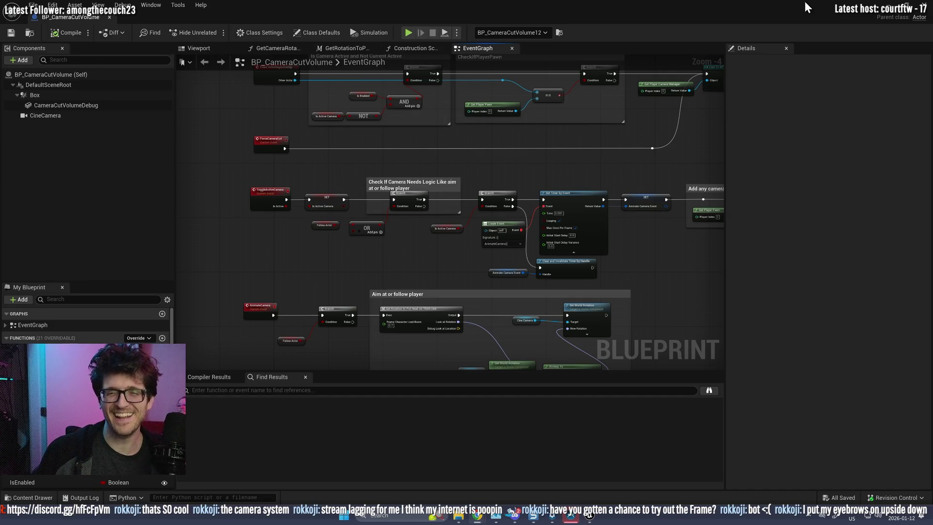
- Close the Blueprint editor, start Play In Editor, and zoom the in-game camera lens
{"action": "left_click", "coordinate": [926, 7]}
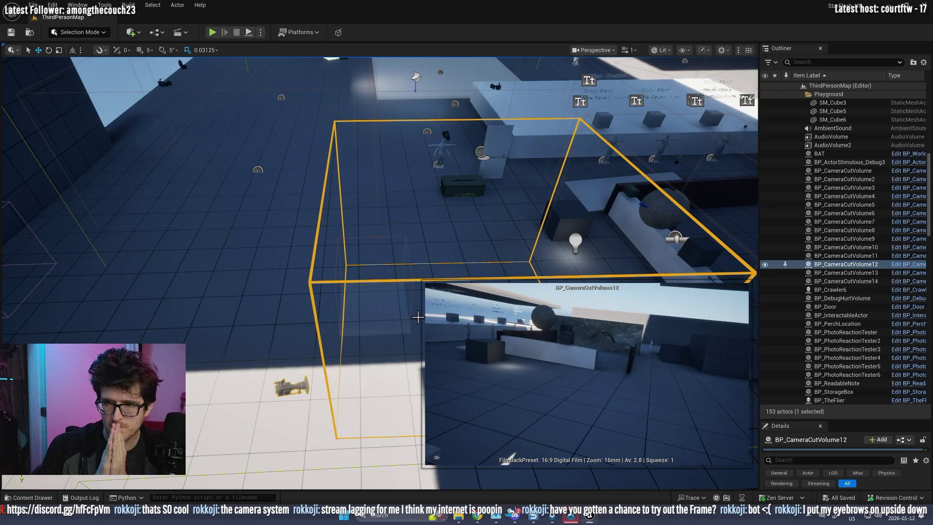
{"action": "key", "text": "ctrl+space"}
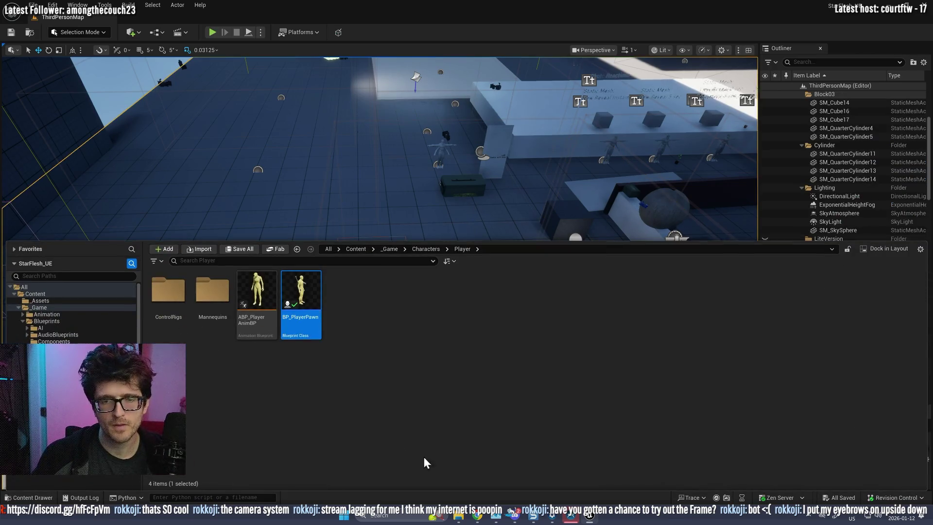
{"action": "left_click", "coordinate": [210, 32]}
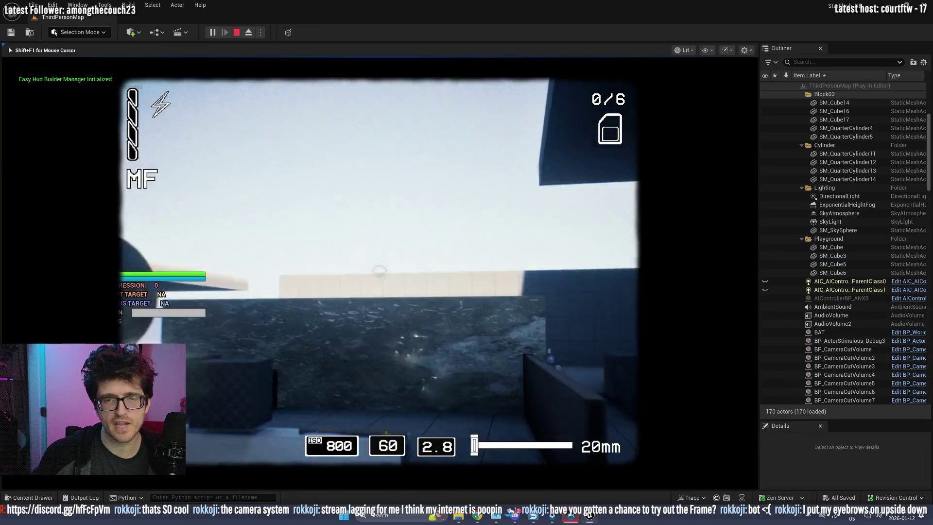
{"action": "scroll", "coordinate": [54, 32], "scroll_direction": "up", "scroll_amount": 5}
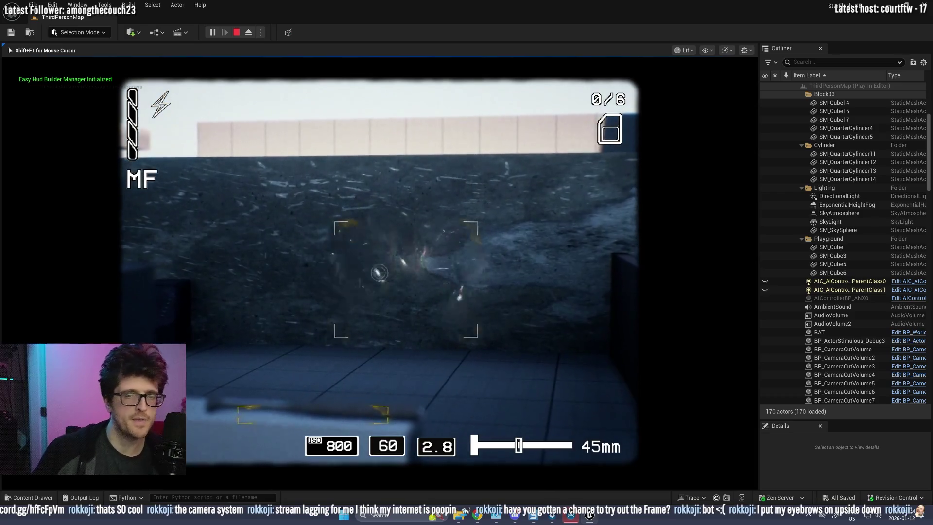
{"action": "scroll", "coordinate": [54, 32], "scroll_direction": "up", "scroll_amount": 7}
{"action": "scroll", "coordinate": [380, 272], "scroll_direction": "down", "scroll_amount": 5}
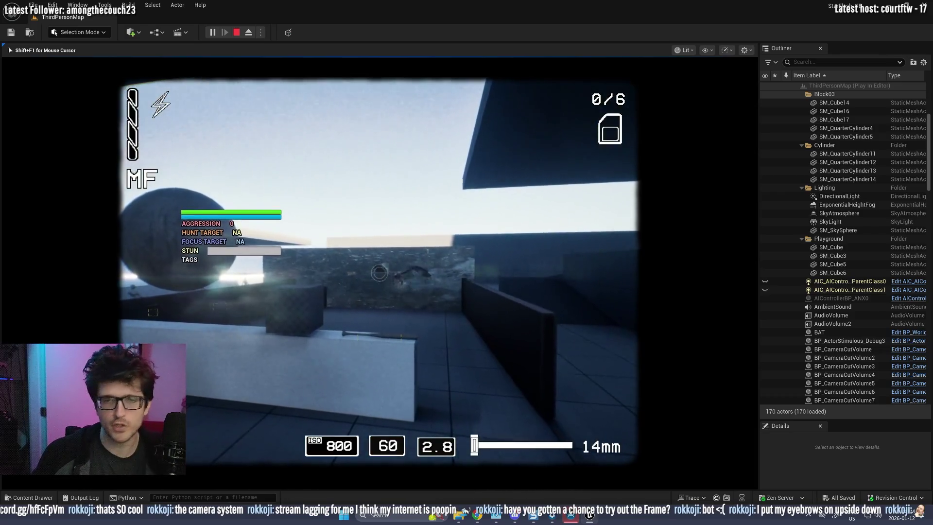
{"action": "scroll", "coordinate": [380, 273], "scroll_direction": "up", "scroll_amount": 3}
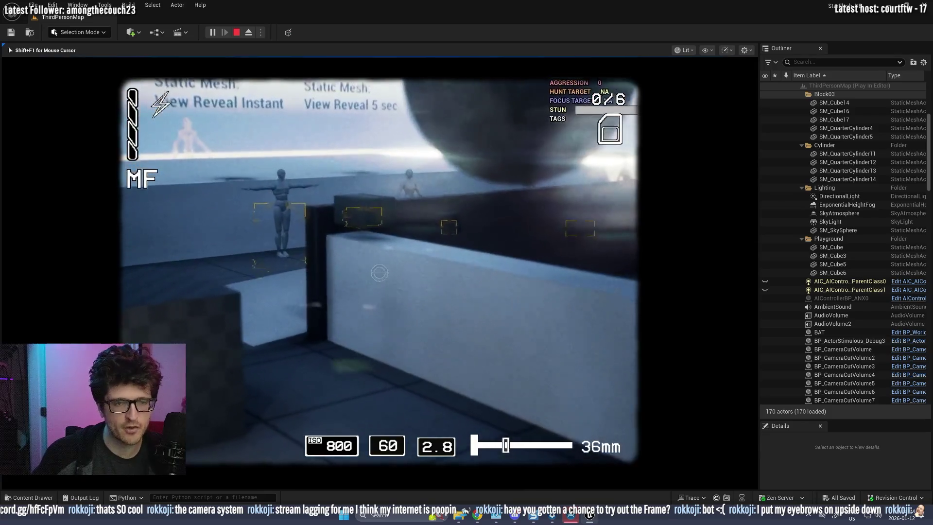
{"action": "scroll", "coordinate": [380, 272], "scroll_direction": "down", "scroll_amount": 3}
- Lower and raise the in-game camera, zoom to 79mm on the spider, then detach and stop
{"action": "key", "text": "Tab"}
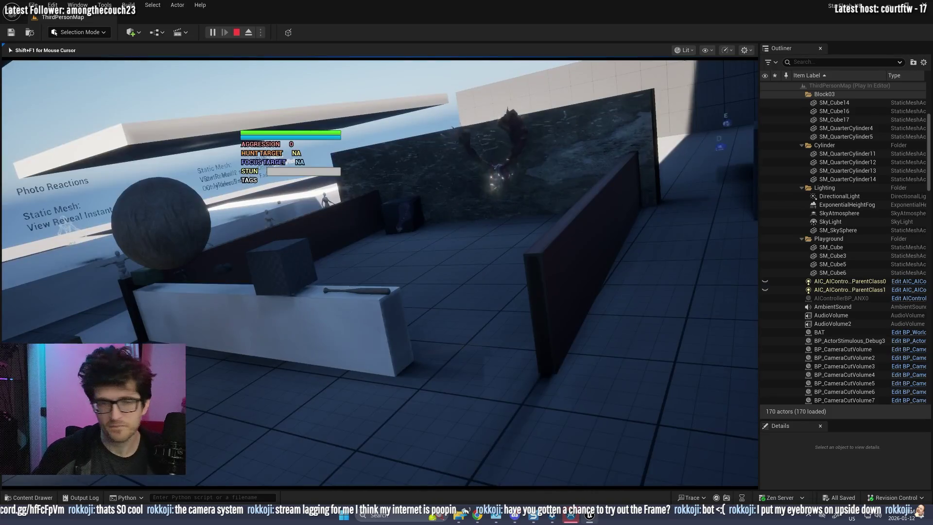
{"action": "key", "text": "Tab"}
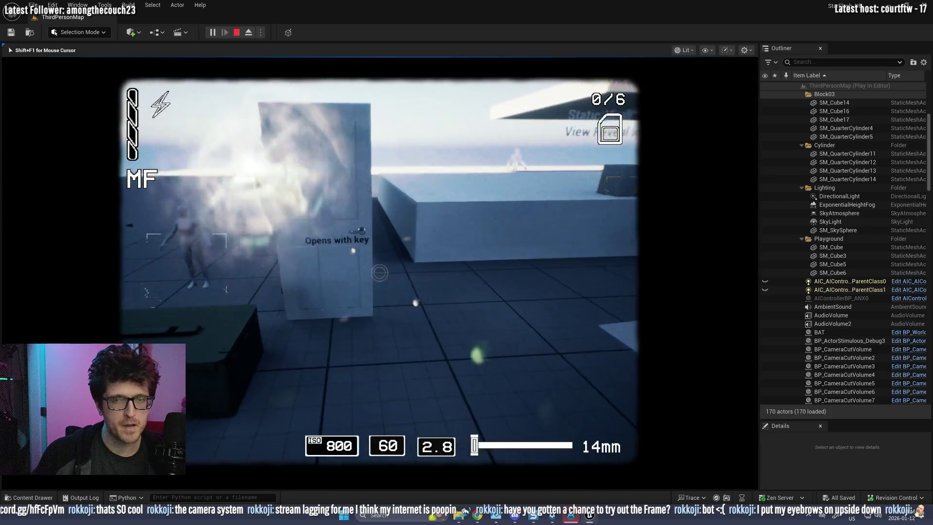
{"action": "scroll", "coordinate": [379, 273], "scroll_direction": "up", "scroll_amount": 3}
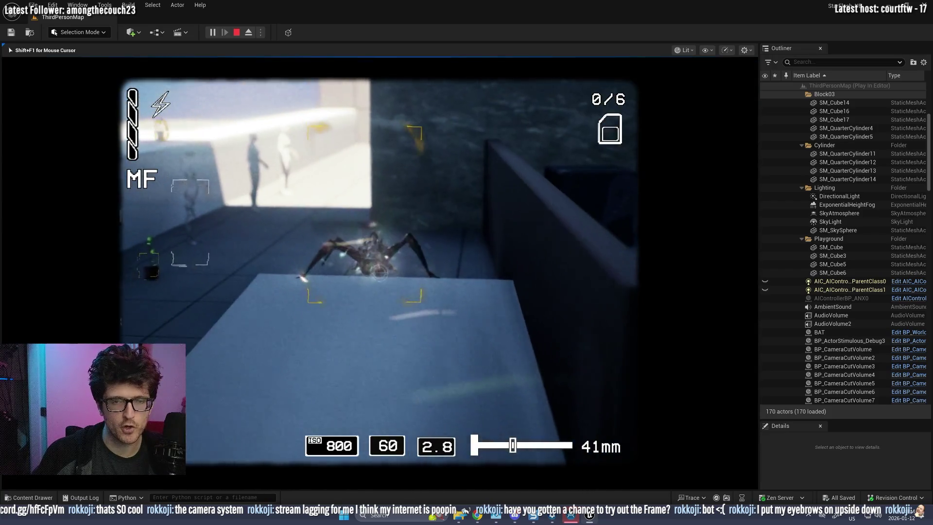
{"action": "scroll", "coordinate": [380, 272], "scroll_direction": "up", "scroll_amount": 5}
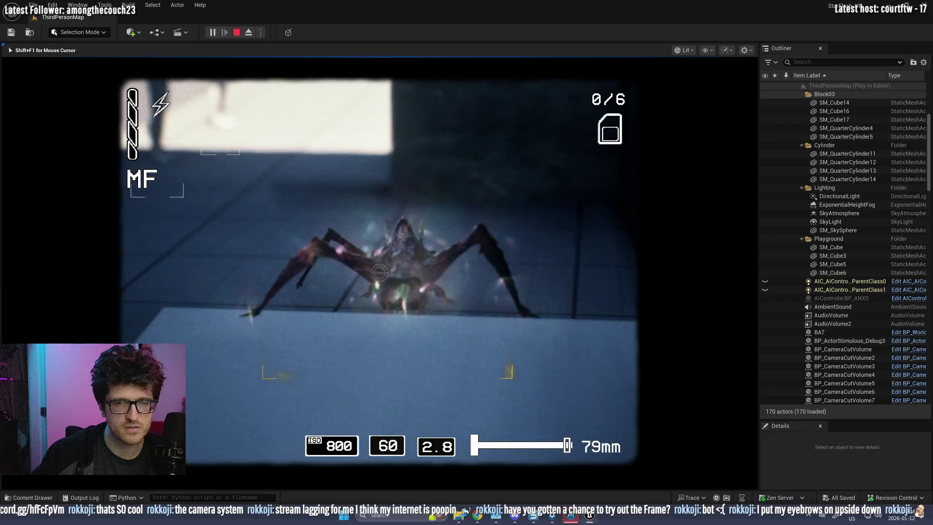
{"action": "key", "text": "F8"}
{"action": "key", "text": "Escape"}
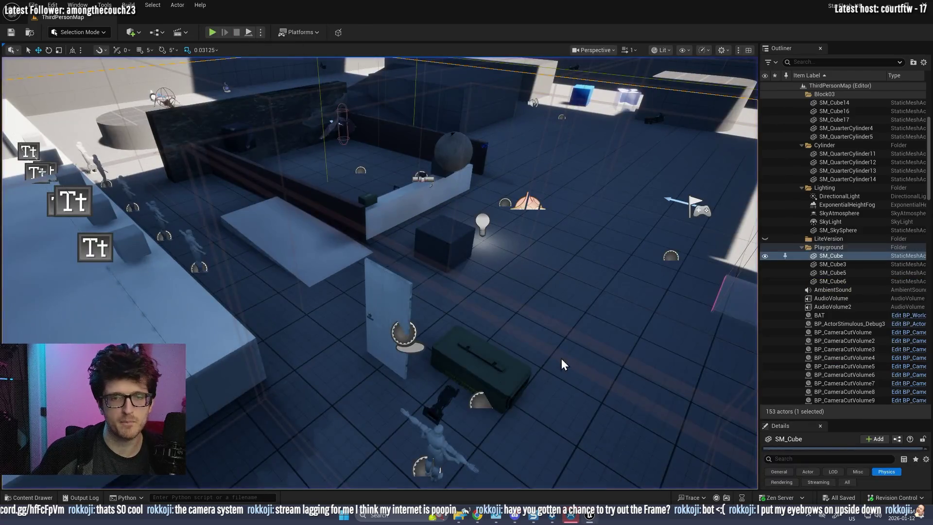
- Navigate the Content Drawer to Materials/MasterMaterials and open MM_CreatureSkin
{"action": "key", "text": "ctrl+space"}
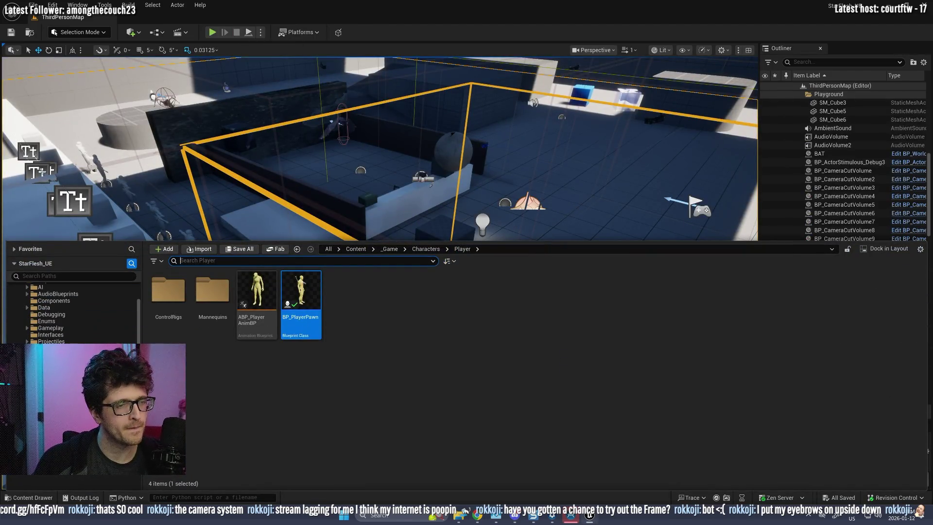
{"action": "key", "text": "alt+Left"}
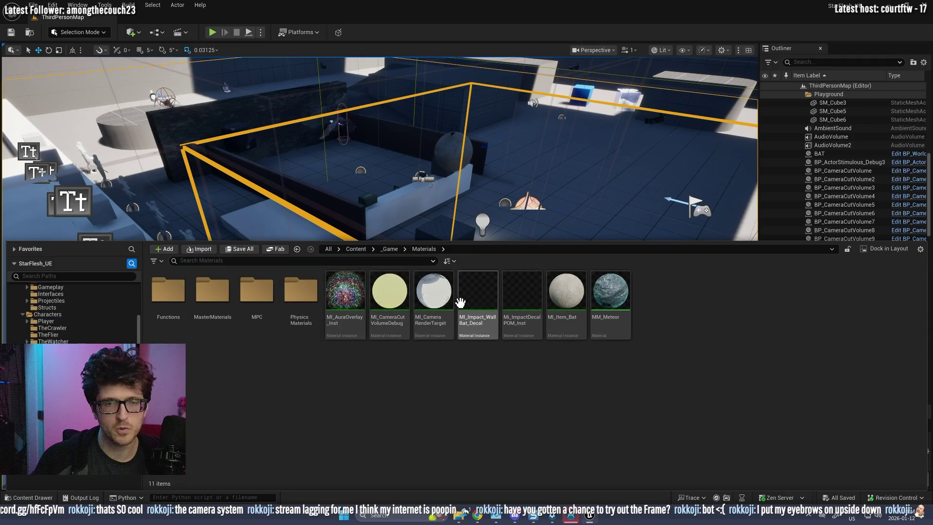
{"action": "double_click", "coordinate": [212, 290]}
{"action": "left_click", "coordinate": [581, 303]}
{"action": "double_click", "coordinate": [382, 293]}
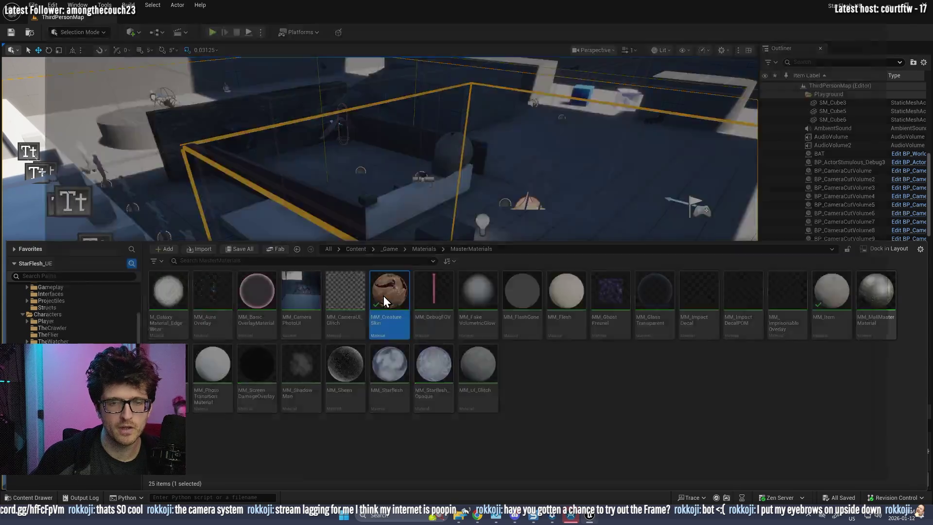
- Pan and zoom across MM_CreatureSkin's graph to view the Alpha, Normal and GoreFX/Burning/StarFlesh mask groups
{"action": "scroll", "coordinate": [438, 238], "scroll_direction": "down", "scroll_amount": 5}
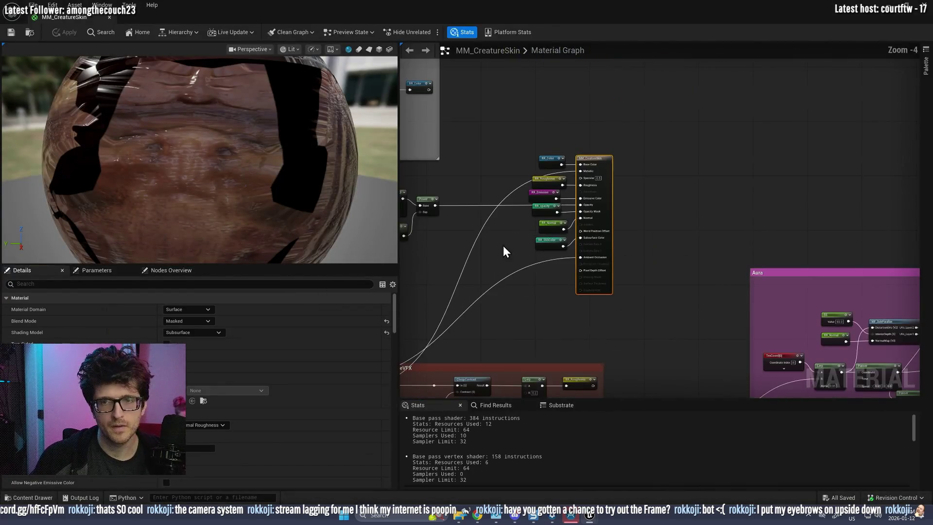
{"action": "left_click_drag", "start_coordinate": [503, 246], "coordinate": [737, 113]}
{"action": "left_click_drag", "start_coordinate": [619, 283], "coordinate": [651, 75]}
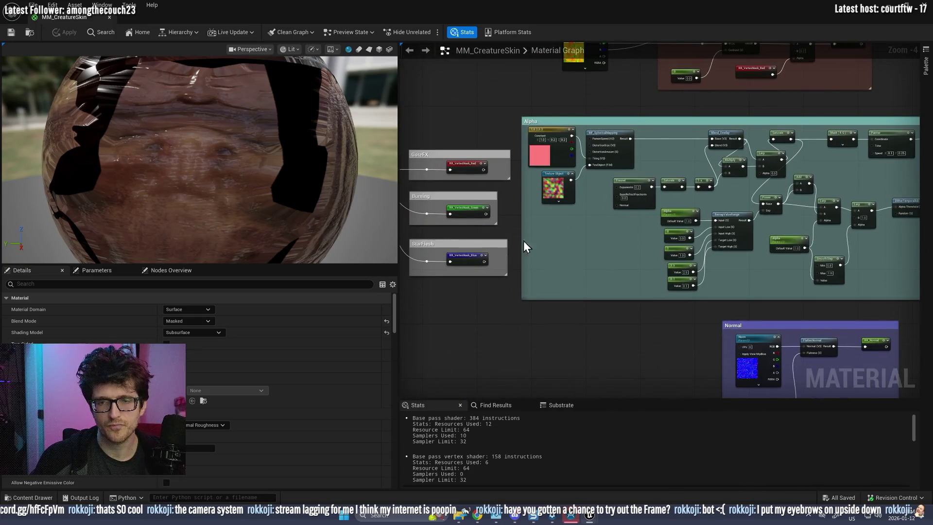
{"action": "scroll", "coordinate": [468, 269], "scroll_direction": "up", "scroll_amount": 4}
{"action": "scroll", "coordinate": [465, 262], "scroll_direction": "down", "scroll_amount": 4}
{"action": "mouse_move", "coordinate": [466, 262]}
{"action": "left_mouse_down"}
{"action": "mouse_move", "coordinate": [446, 315]}
{"action": "mouse_move", "coordinate": [720, 309]}
{"action": "left_mouse_up"}
{"action": "scroll", "coordinate": [732, 310], "scroll_direction": "up", "scroll_amount": 4}
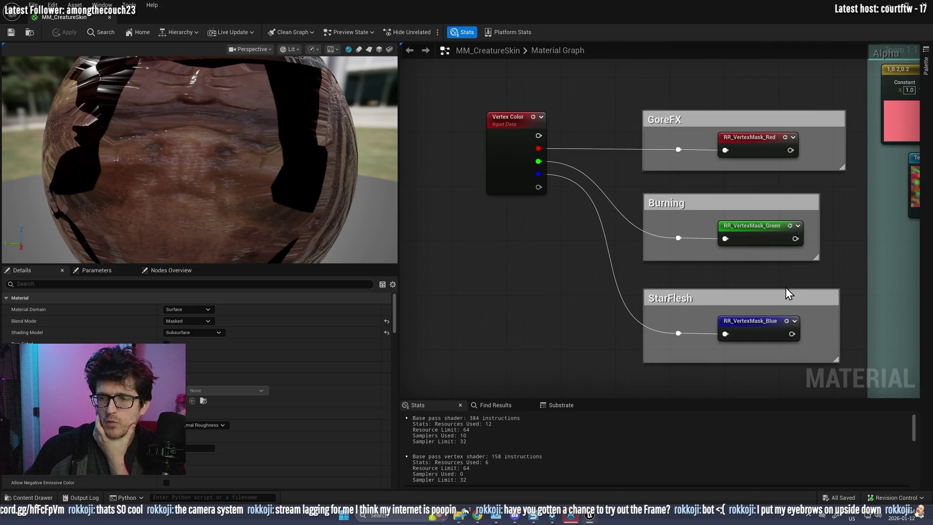
{"action": "scroll", "coordinate": [784, 289], "scroll_direction": "down", "scroll_amount": 5}
{"action": "scroll", "coordinate": [681, 291], "scroll_direction": "up", "scroll_amount": 3}
{"action": "scroll", "coordinate": [680, 292], "scroll_direction": "down", "scroll_amount": 3}
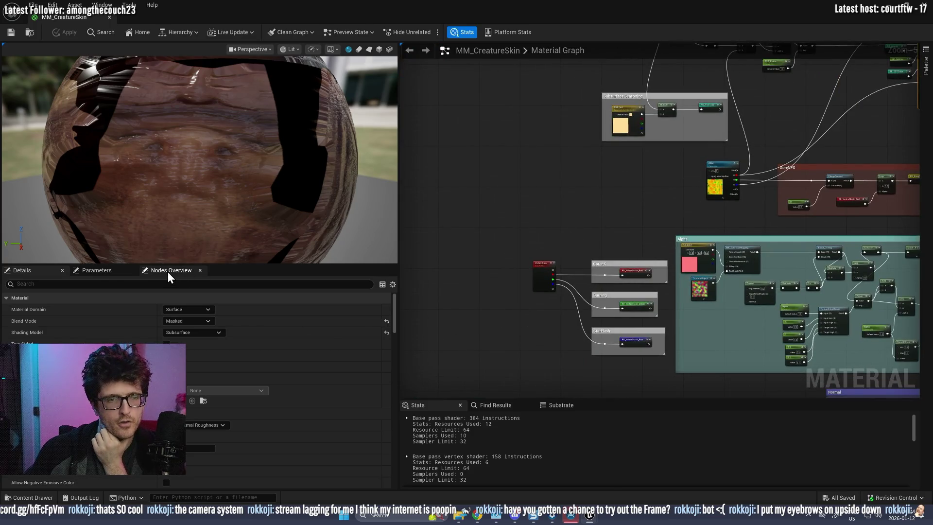
- Set MM_CreatureSkin's Aura parameter to about 0.41, apply the changes and close the editor
{"action": "left_click", "coordinate": [100, 271]}
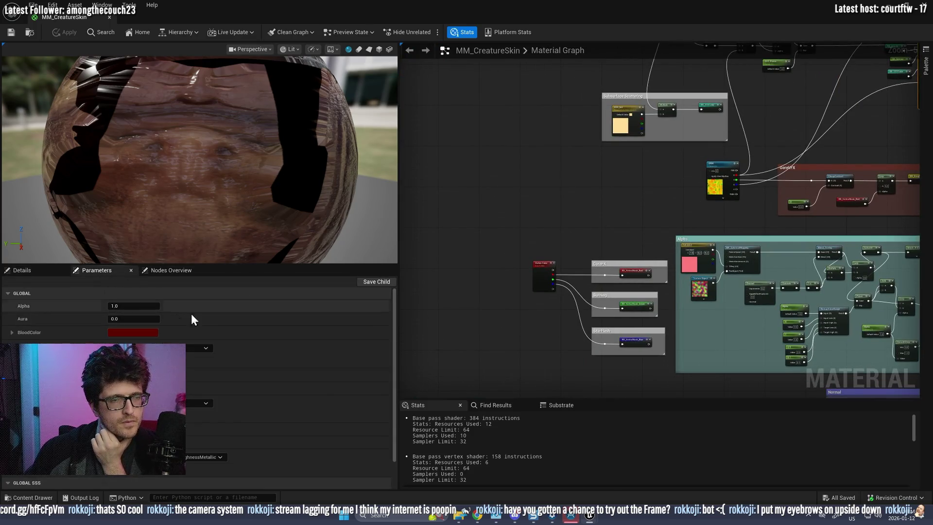
{"action": "left_click_drag", "start_coordinate": [120, 321], "coordinate": [230, 322]}
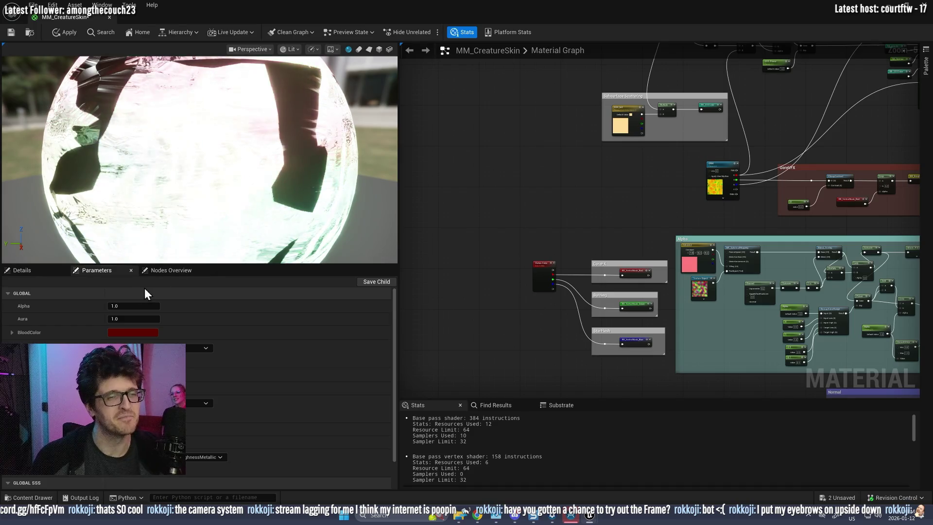
{"action": "left_click_drag", "start_coordinate": [134, 319], "coordinate": [140, 331]}
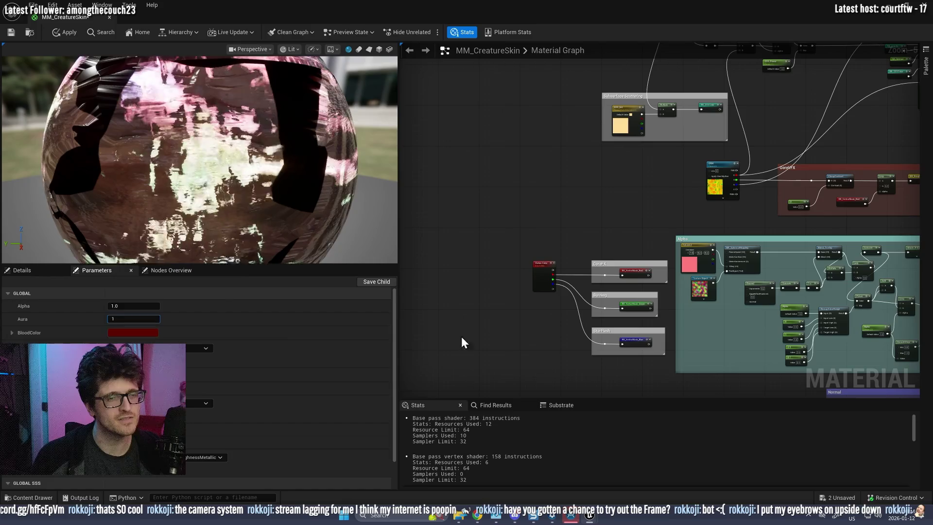
{"action": "left_click", "coordinate": [22, 271]}
{"action": "left_click", "coordinate": [65, 32]}
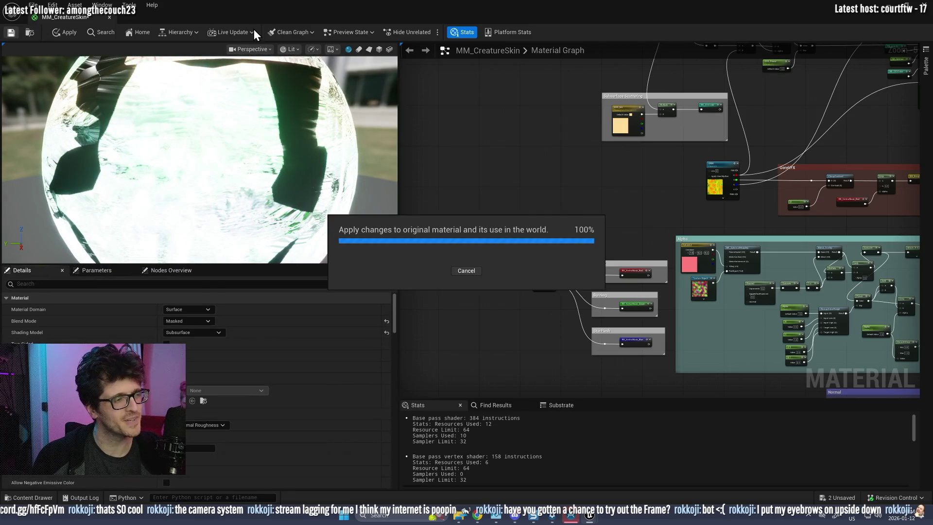
{"action": "left_click", "coordinate": [903, 15]}
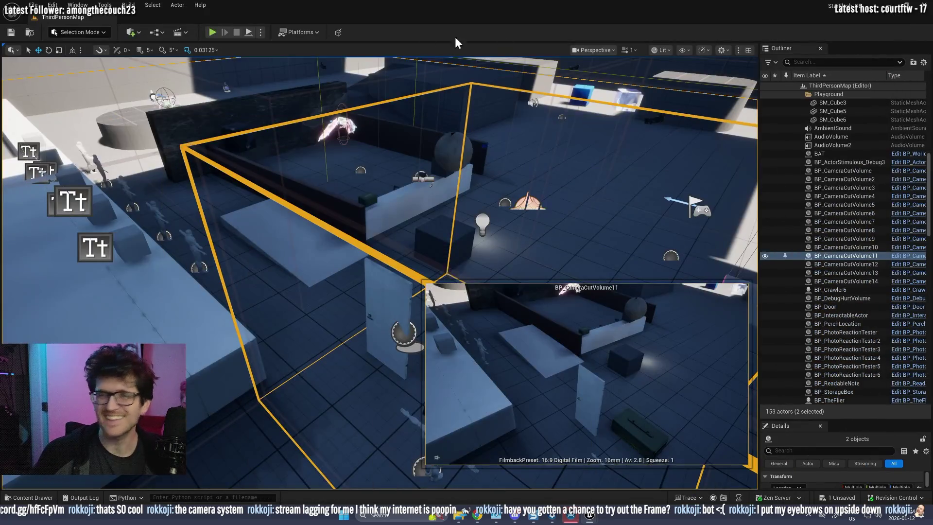
- Start Play In Editor, raise the in-game camera and photograph the glowing creature twice
{"action": "key", "text": "alt+p"}
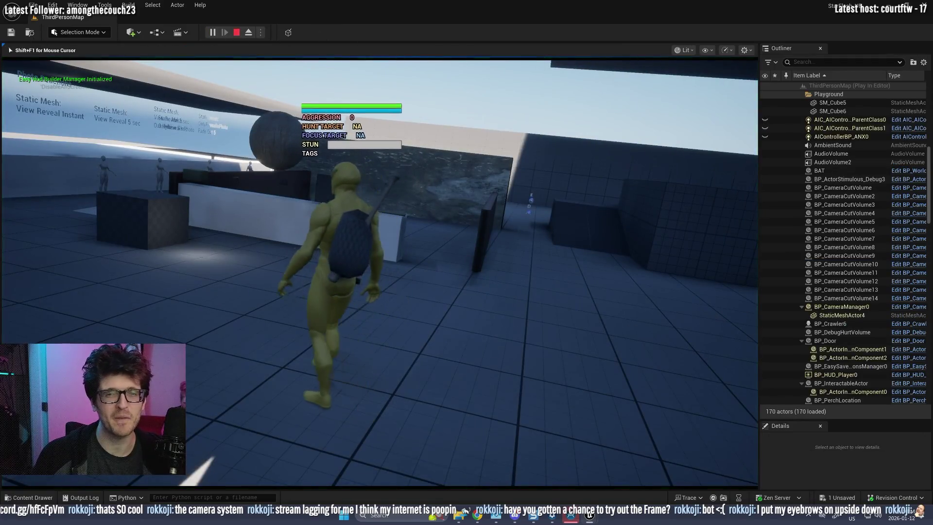
{"action": "key", "text": "c"}
{"action": "scroll", "coordinate": [379, 273], "scroll_direction": "up", "scroll_amount": 3}
{"action": "scroll", "coordinate": [379, 272], "scroll_direction": "down", "scroll_amount": 4}
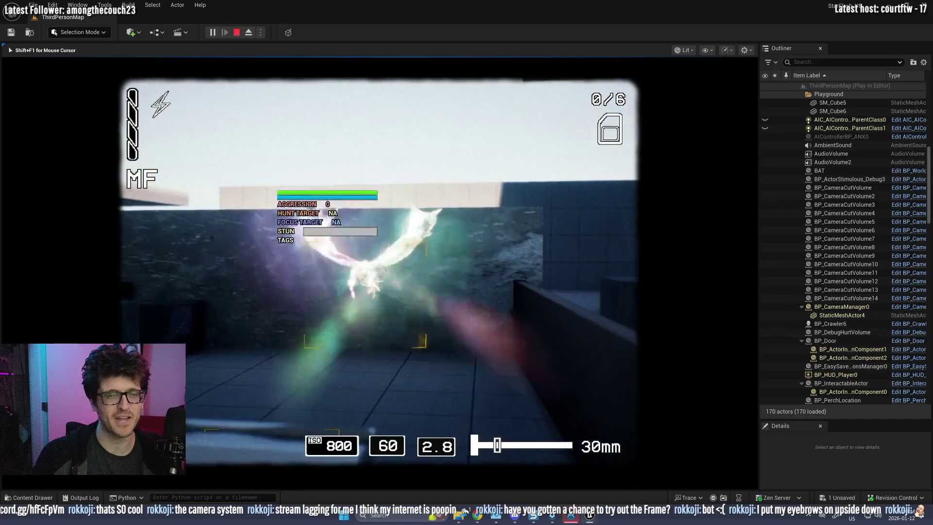
{"action": "scroll", "coordinate": [379, 272], "scroll_direction": "up", "scroll_amount": 2}
{"action": "scroll", "coordinate": [380, 273], "scroll_direction": "up", "scroll_amount": 2}
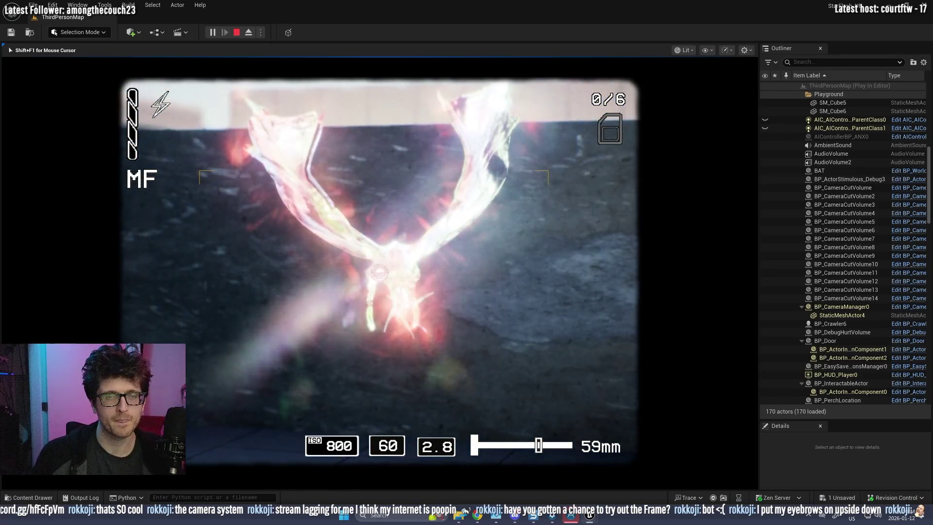
{"action": "left_click", "coordinate": [379, 272]}
{"action": "scroll", "coordinate": [379, 272], "scroll_direction": "down", "scroll_amount": 3}
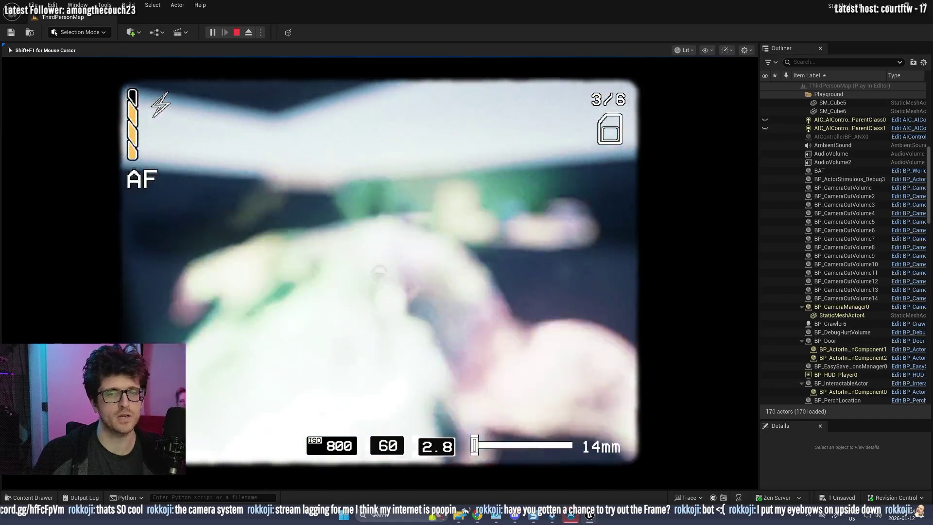
{"action": "left_click", "coordinate": [379, 273]}
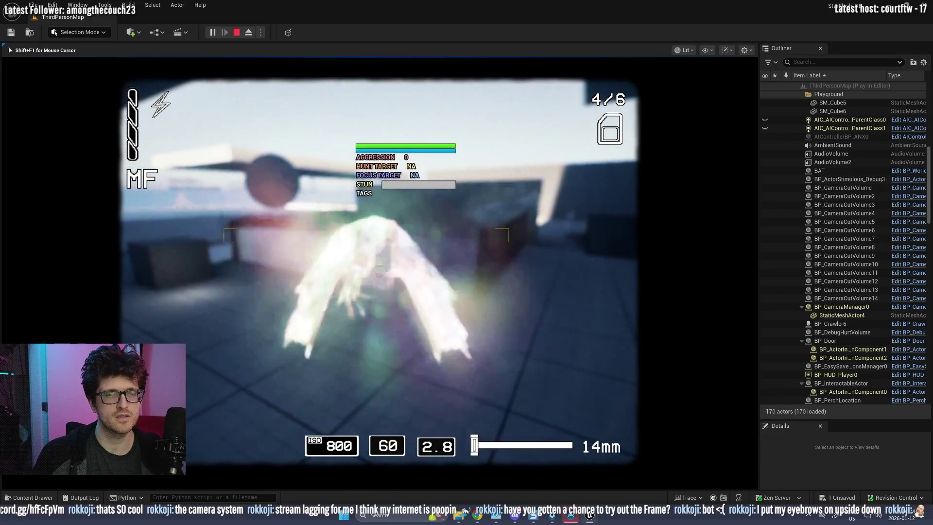
- Toggle the camera viewfinder while walking toward the counter, then return to the MM_CreatureSkin editor
{"action": "scroll", "coordinate": [380, 272], "scroll_direction": "up", "scroll_amount": 4}
{"action": "scroll", "coordinate": [379, 273], "scroll_direction": "down", "scroll_amount": 2}
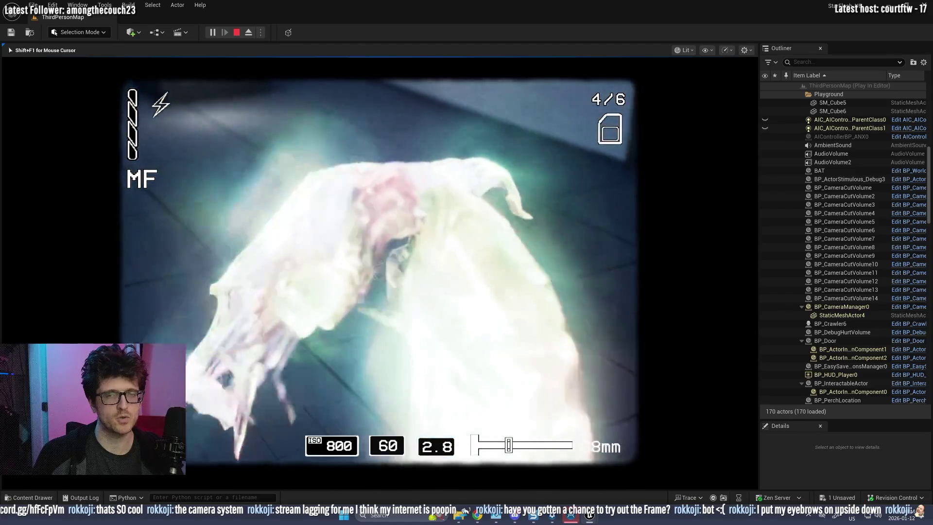
{"action": "key", "text": "Tab"}
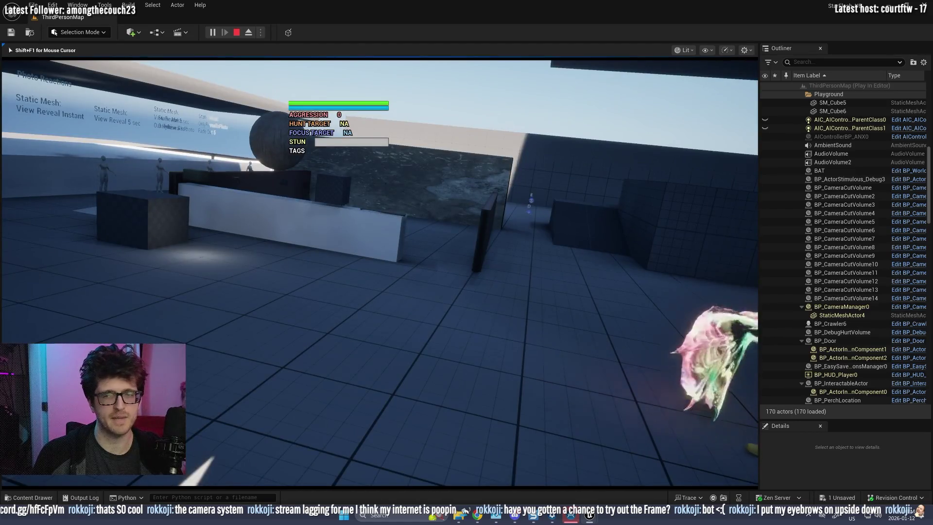
{"action": "key", "text": "a"}
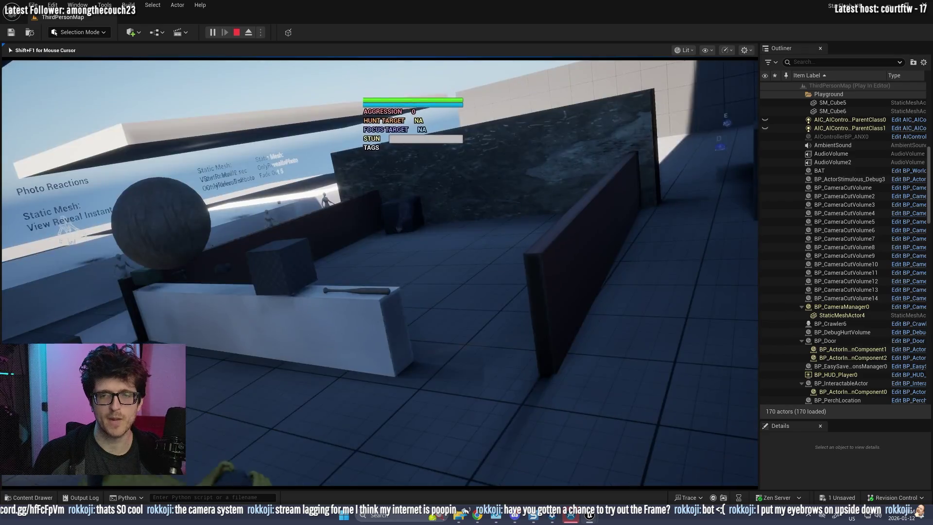
{"action": "key", "text": "Tab"}
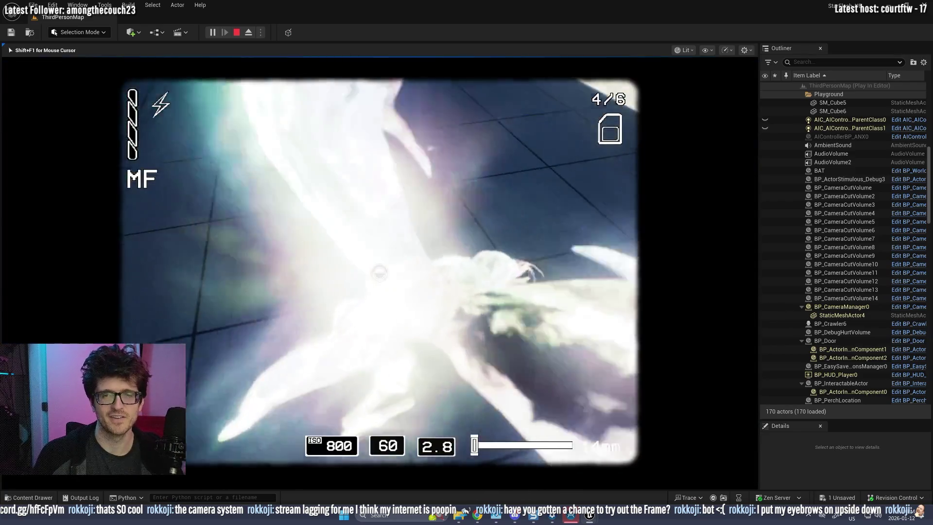
{"action": "key", "text": "Tab"}
{"action": "key", "text": "alt+Tab"}
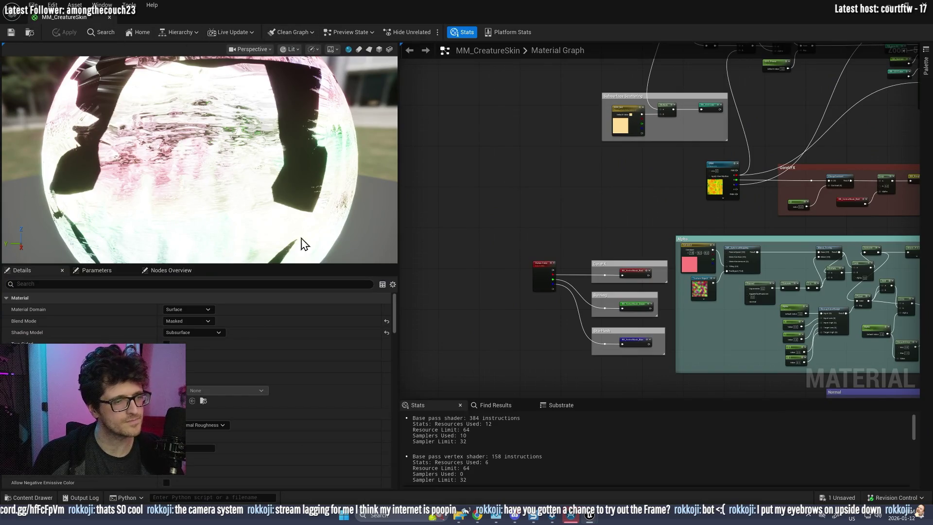
- Stop the play session and re-maximize the material editor window
{"action": "left_click_drag", "start_coordinate": [342, 13], "coordinate": [370, 219]}
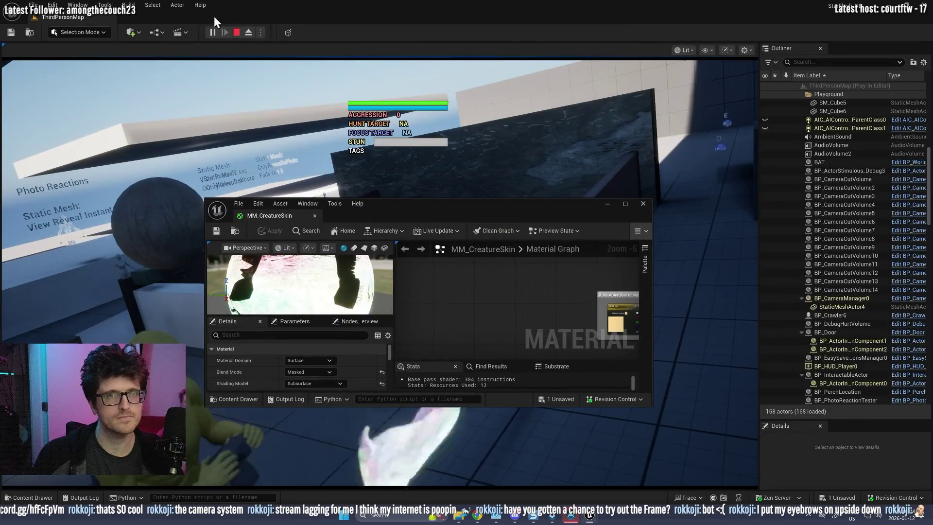
{"action": "left_click", "coordinate": [235, 32]}
{"action": "left_click_drag", "start_coordinate": [491, 204], "coordinate": [402, 1]}
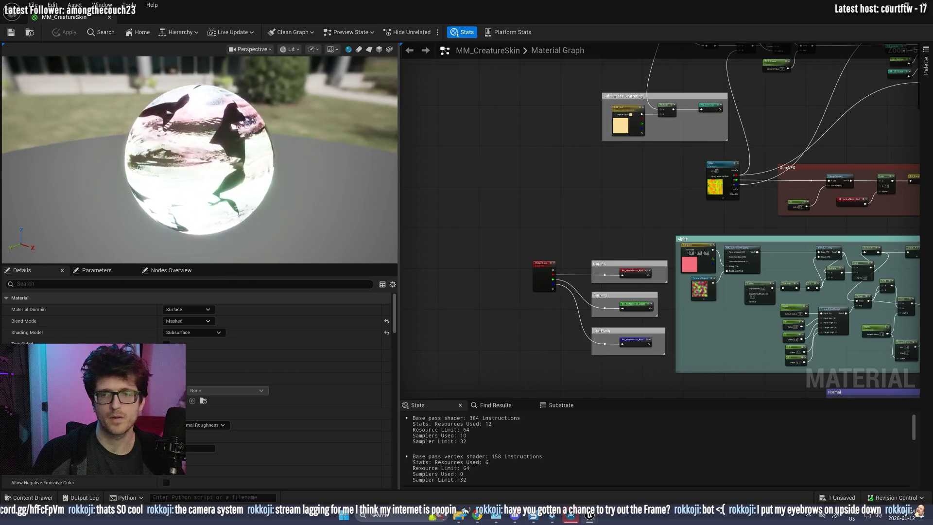
- List the material's textures by reference count and nudge the Aura TexCoord node up-left
{"action": "left_click", "coordinate": [181, 274]}
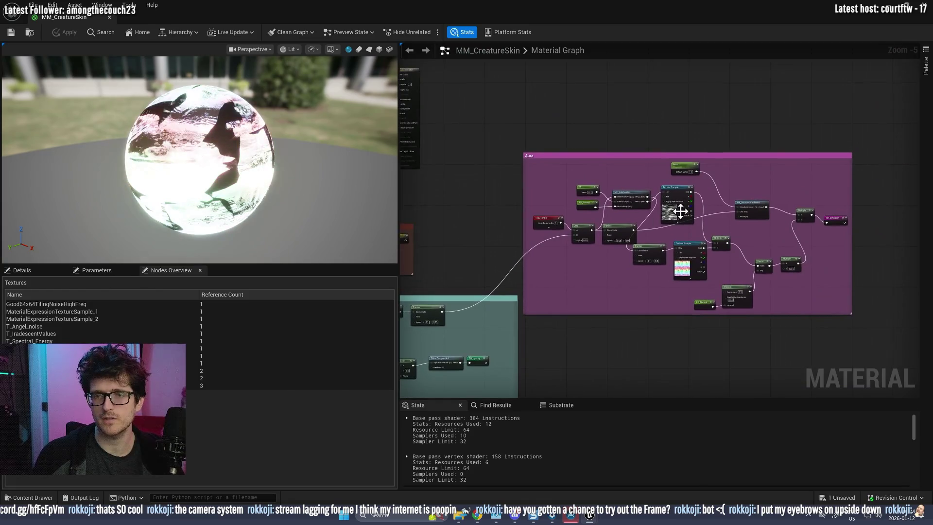
{"action": "scroll", "coordinate": [654, 215], "scroll_direction": "up", "scroll_amount": 5}
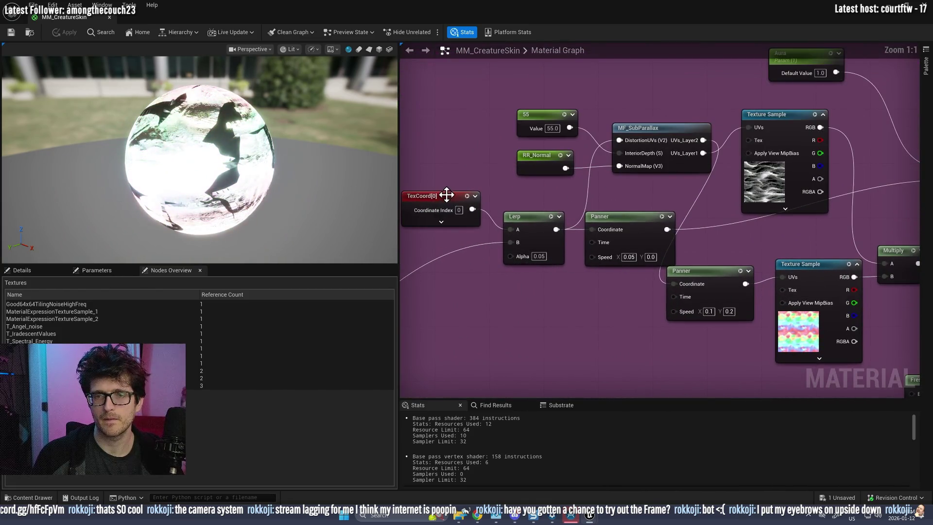
{"action": "left_click_drag", "start_coordinate": [447, 197], "coordinate": [441, 185]}
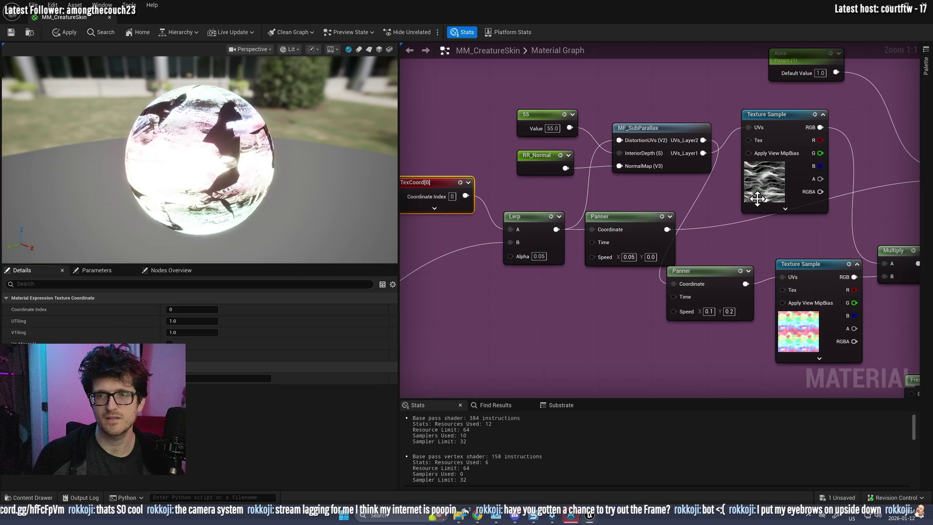
{"action": "mouse_move", "coordinate": [739, 208]}
{"action": "left_mouse_down"}
{"action": "mouse_move", "coordinate": [720, 224]}
{"action": "mouse_move", "coordinate": [592, 94]}
{"action": "mouse_move", "coordinate": [637, 138]}
{"action": "mouse_move", "coordinate": [547, 269]}
{"action": "left_mouse_up"}
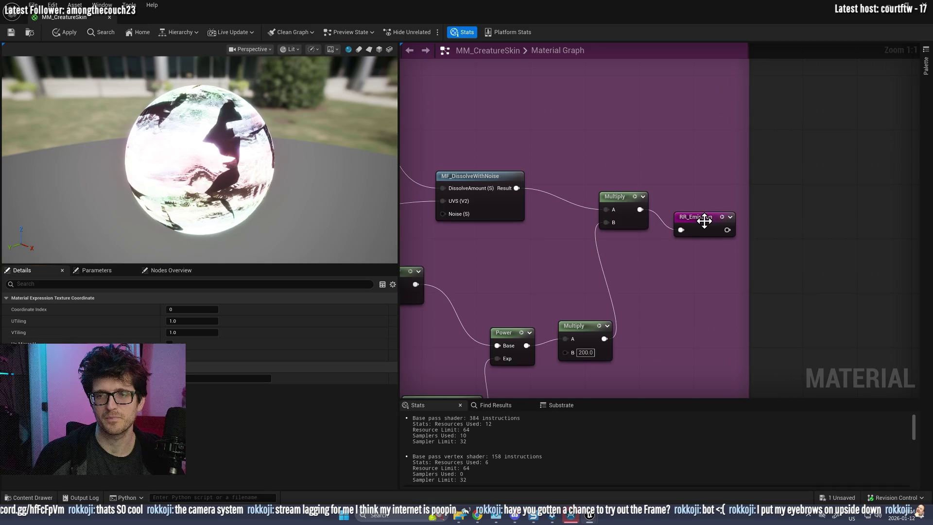
- Preview the Multiply node's output on the sphere, then stop previewing it
{"action": "left_click_drag", "start_coordinate": [704, 221], "coordinate": [709, 194]}
{"action": "left_click", "coordinate": [803, 182]}
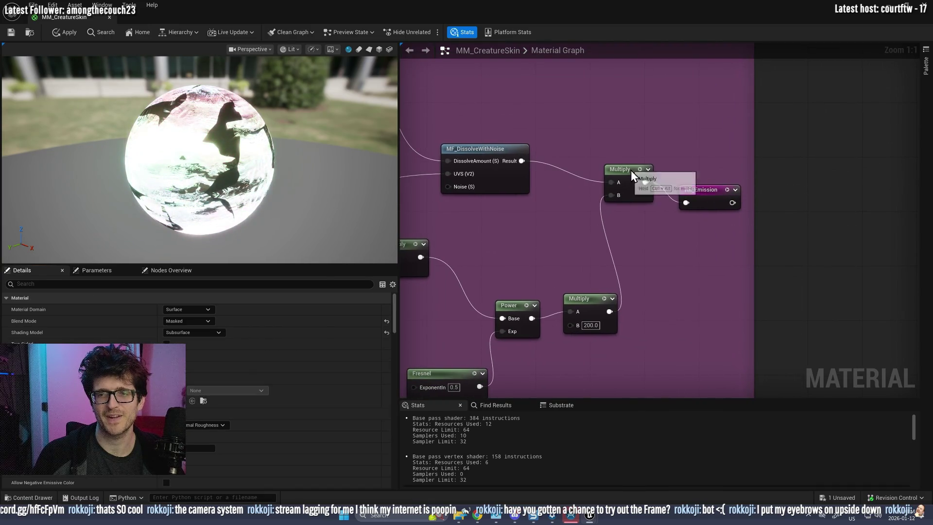
{"action": "right_click", "coordinate": [631, 170]}
{"action": "left_click", "coordinate": [662, 193]}
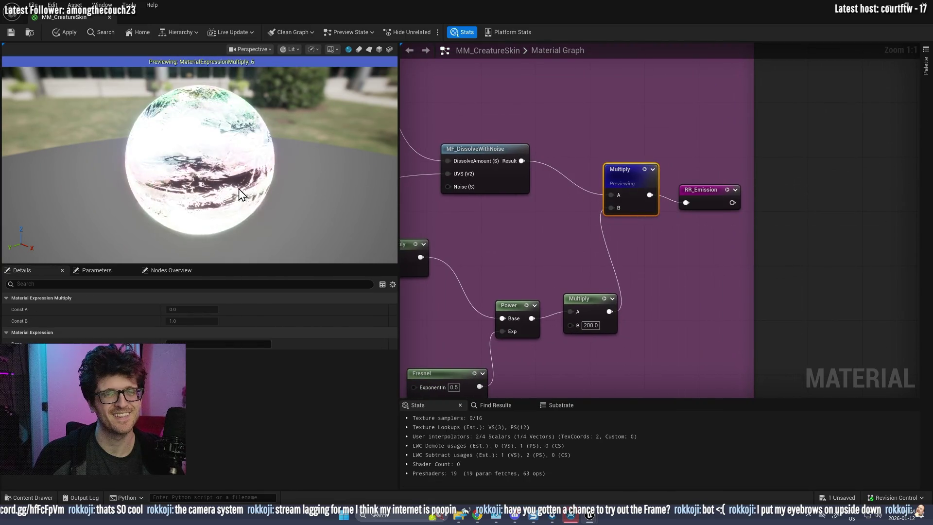
{"action": "right_click", "coordinate": [635, 167]}
{"action": "left_click", "coordinate": [652, 194]}
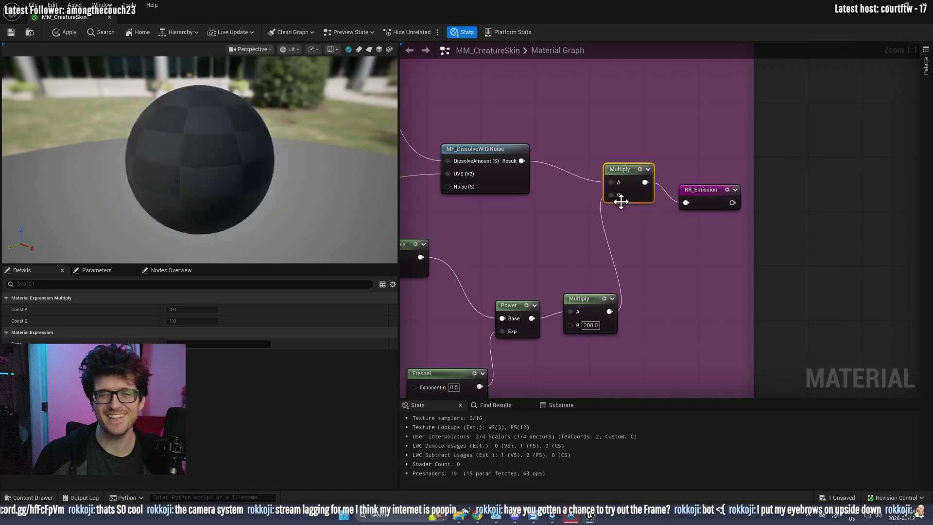
- Preview the Fresnel node's output on the sphere, then stop previewing it
{"action": "left_click_drag", "start_coordinate": [499, 242], "coordinate": [683, 167]}
{"action": "right_click", "coordinate": [624, 290]}
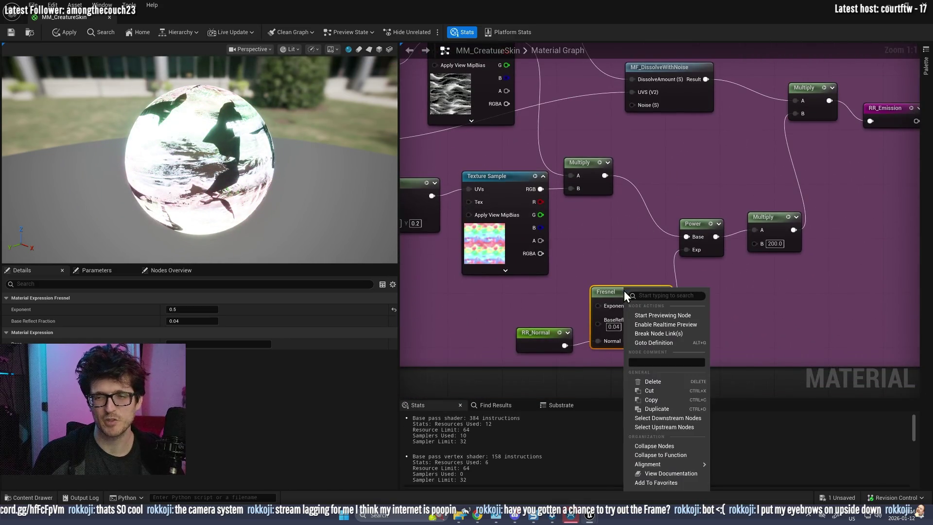
{"action": "left_click", "coordinate": [657, 315]}
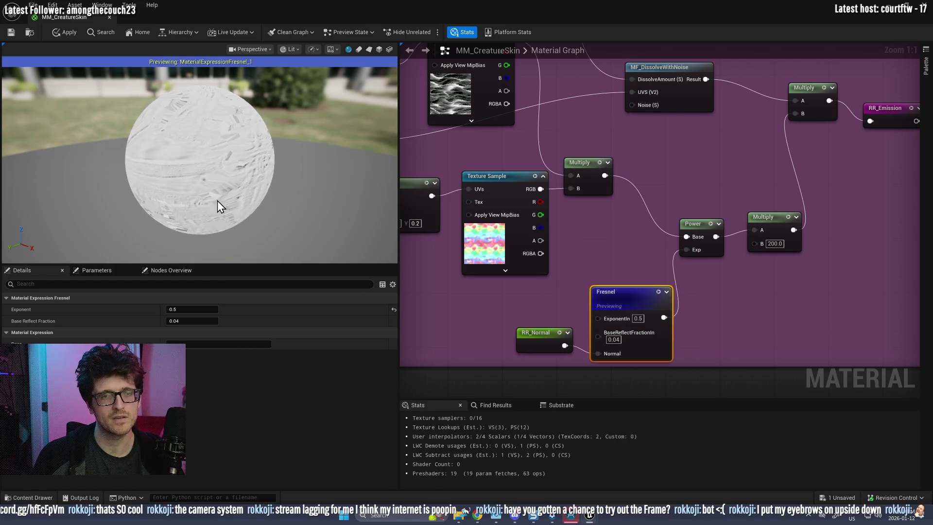
{"action": "right_click", "coordinate": [624, 295]}
{"action": "left_click", "coordinate": [664, 324]}
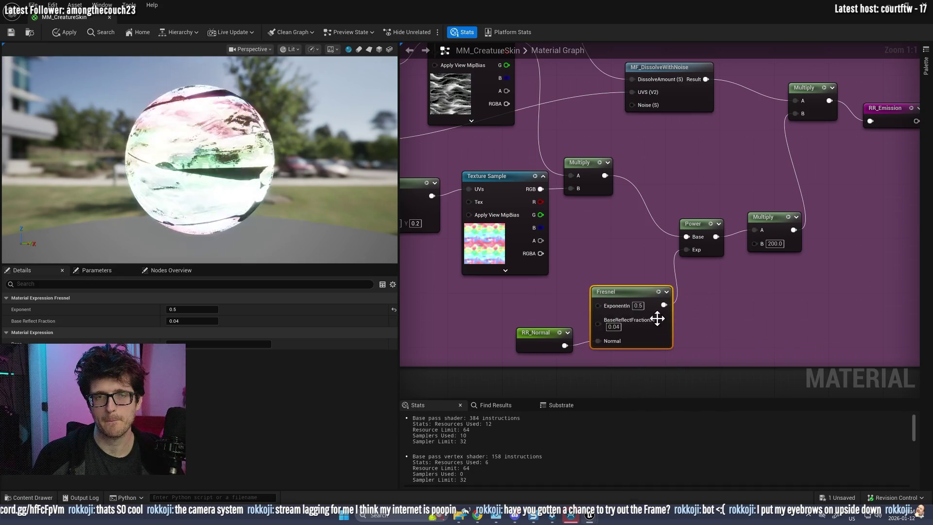
- Break and undo the RR_Normal link to Fresnel's Normal input, then close MM_CreatureSkin
{"action": "left_click", "coordinate": [598, 341], "text": "alt"}
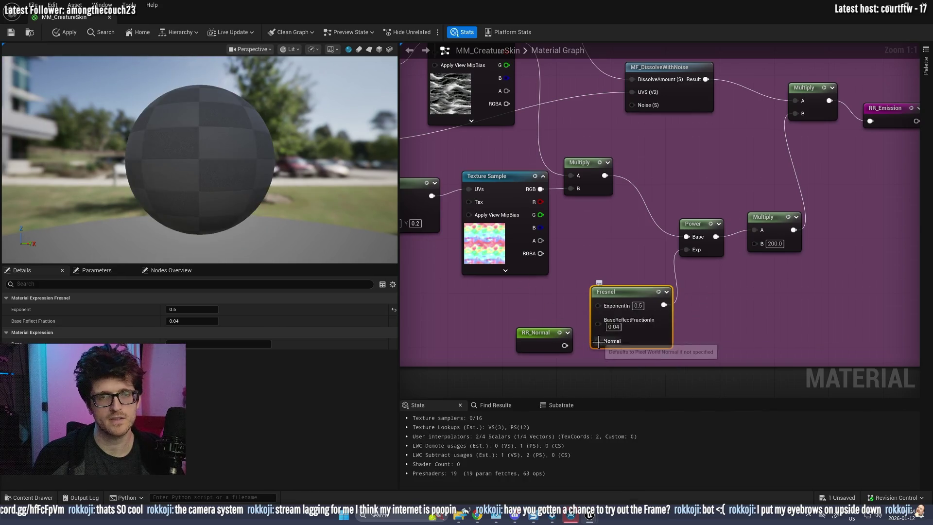
{"action": "left_click", "coordinate": [622, 370]}
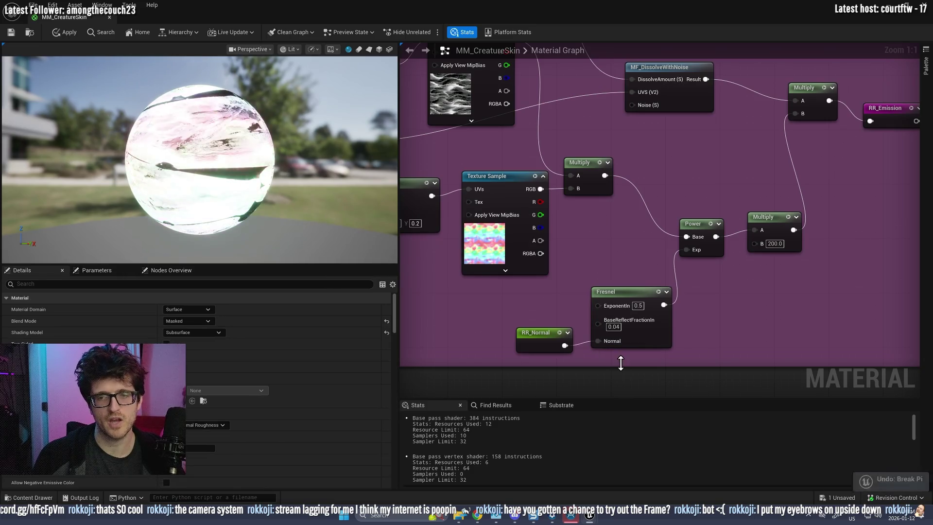
{"action": "key", "text": "ctrl+z"}
{"action": "left_click_drag", "start_coordinate": [523, 140], "coordinate": [606, 259]}
{"action": "mouse_move", "coordinate": [231, 177]}
{"action": "left_mouse_down"}
{"action": "mouse_move", "coordinate": [194, 174]}
{"action": "mouse_move", "coordinate": [231, 177]}
{"action": "left_mouse_up"}
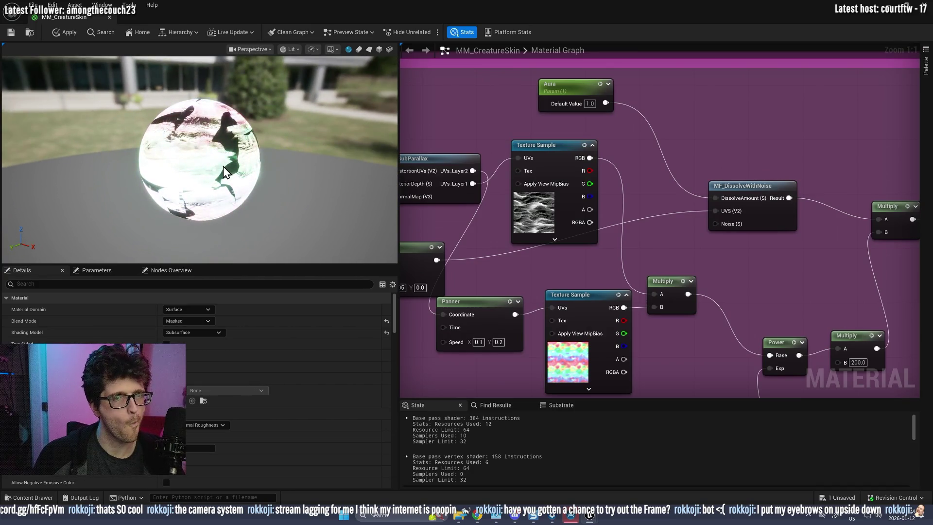
{"action": "scroll", "coordinate": [571, 187], "scroll_direction": "down", "scroll_amount": 3}
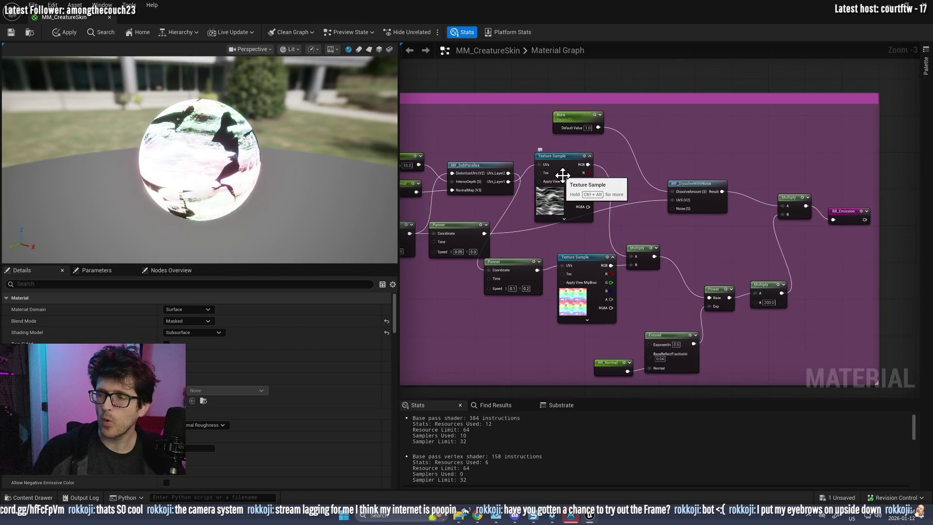
{"action": "left_click", "coordinate": [889, 12]}
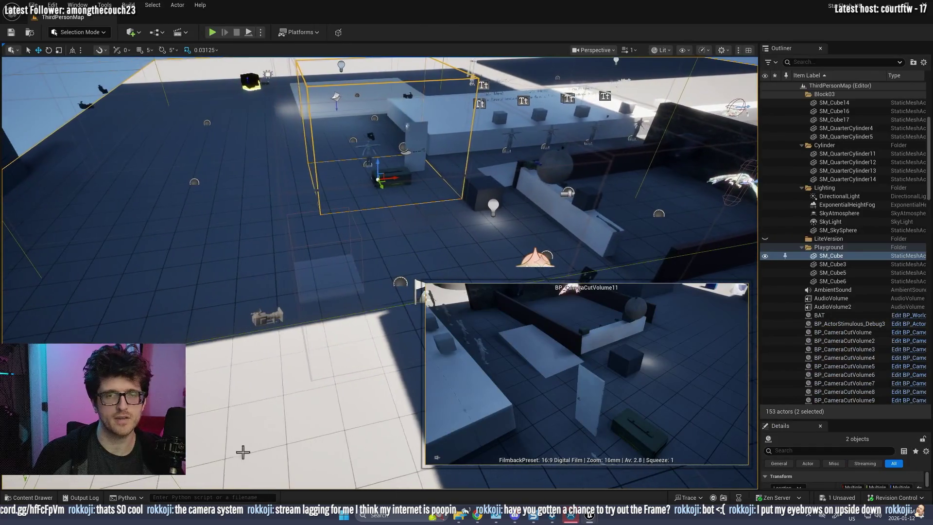
- Drag SM_Asteroid from the Content folder into the level as SM_Asteroid2, placed farther back
{"action": "left_click", "coordinate": [29, 498]}
{"action": "scroll", "coordinate": [60, 292], "scroll_direction": "up", "scroll_amount": 5}
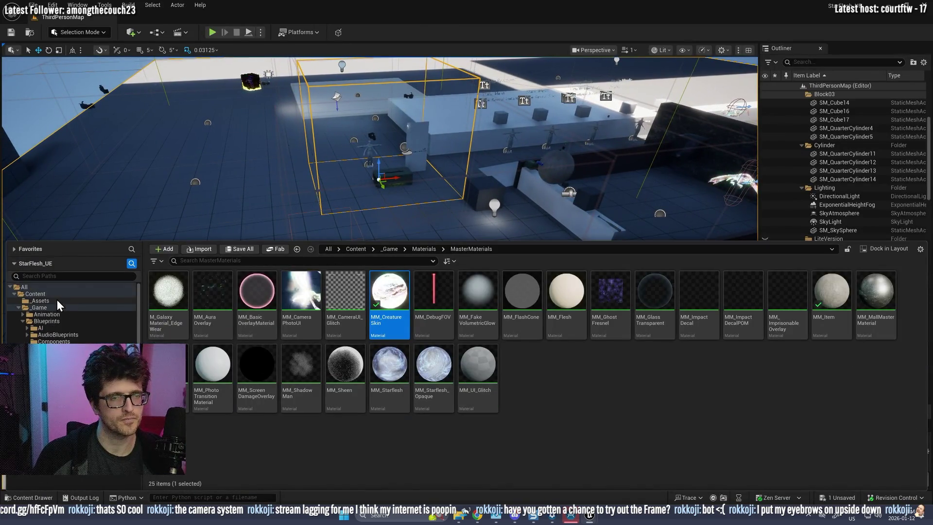
{"action": "left_click", "coordinate": [36, 294]}
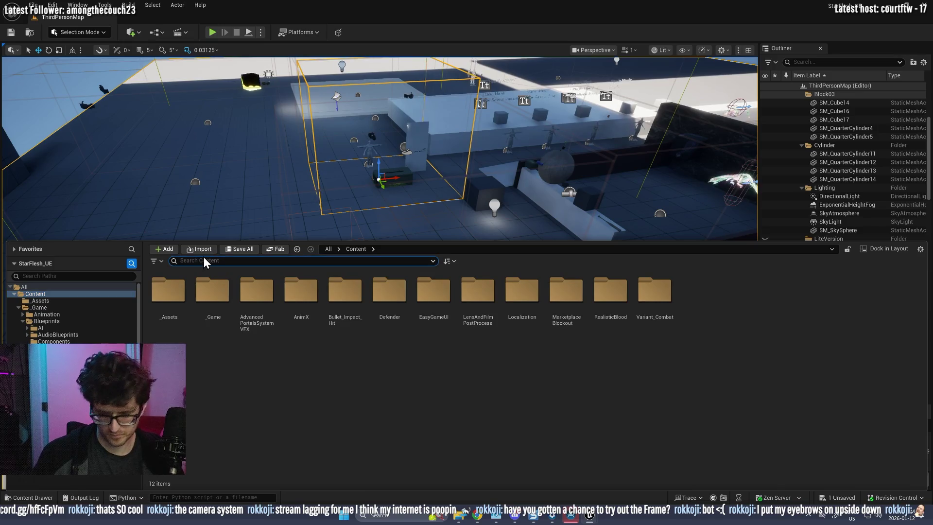
{"action": "type", "text": "mete"}
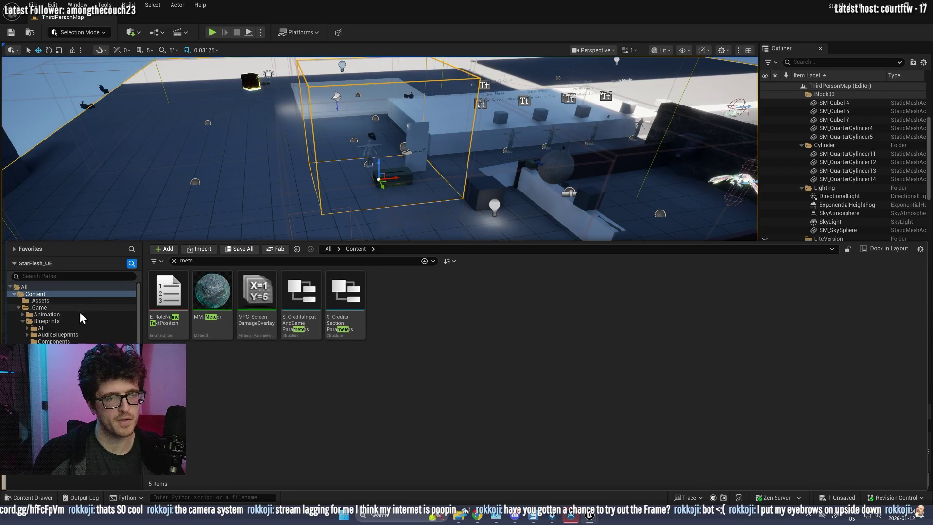
{"action": "type", "text": "aster"}
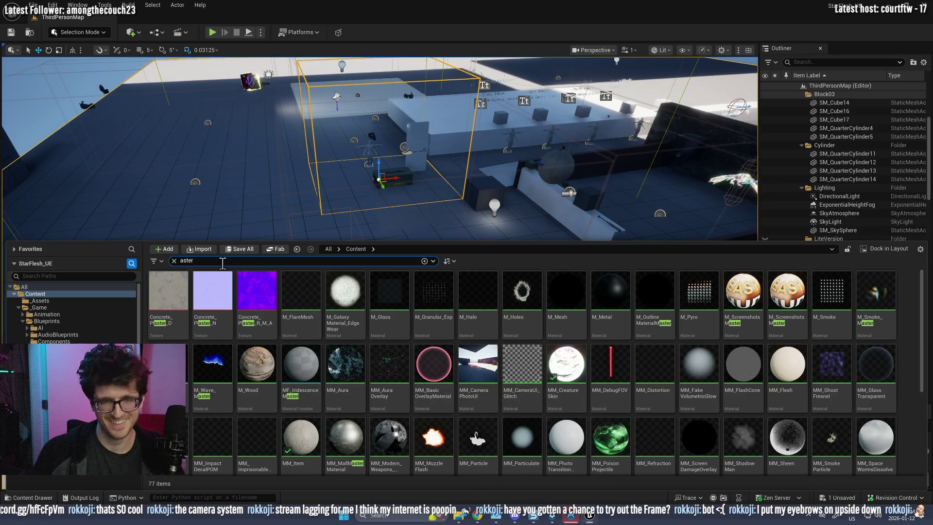
{"action": "type", "text": "oid"}
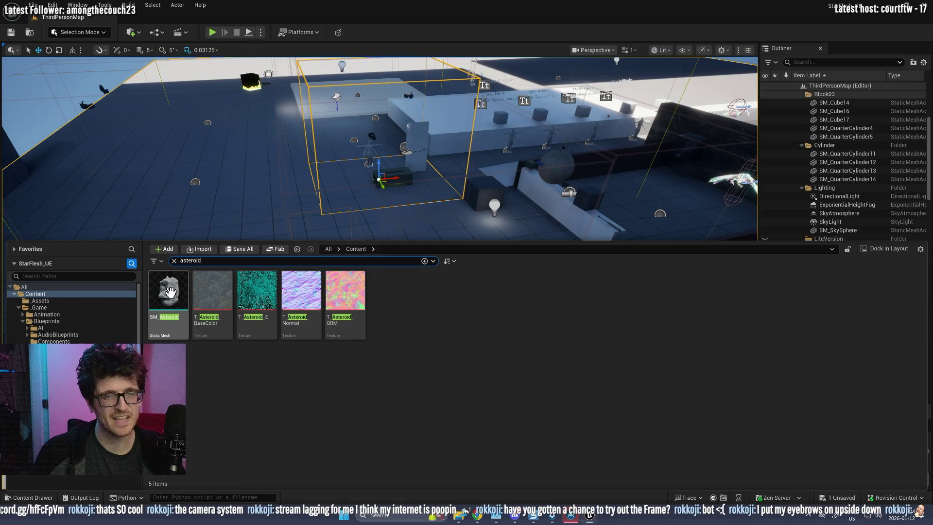
{"action": "left_click_drag", "start_coordinate": [170, 292], "coordinate": [249, 208]}
{"action": "left_click_drag", "start_coordinate": [244, 277], "coordinate": [249, 290]}
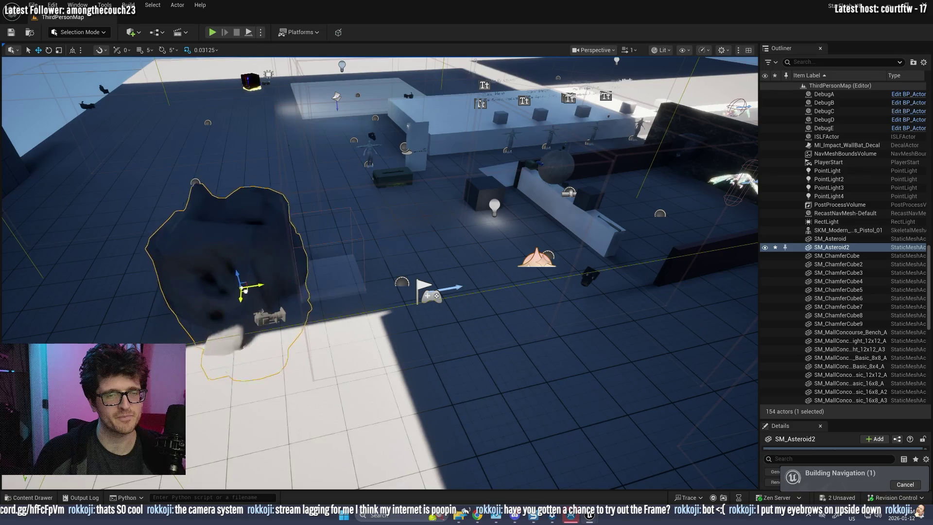
{"action": "left_click_drag", "start_coordinate": [247, 292], "coordinate": [210, 236]}
- Apply the MM_Meteor material to the new asteroid and focus the view on it
{"action": "key", "text": "ctrl+space"}
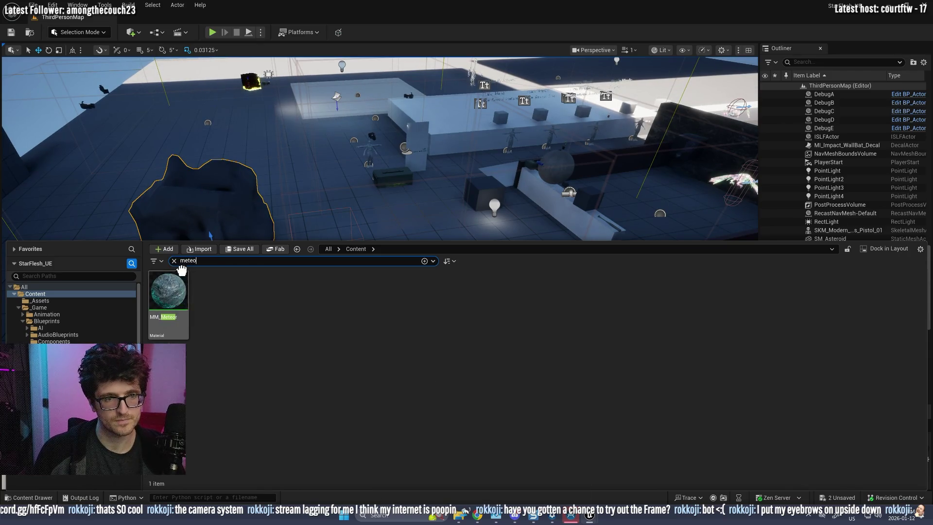
{"action": "left_click_drag", "start_coordinate": [180, 278], "coordinate": [188, 203]}
{"action": "key", "text": "f"}
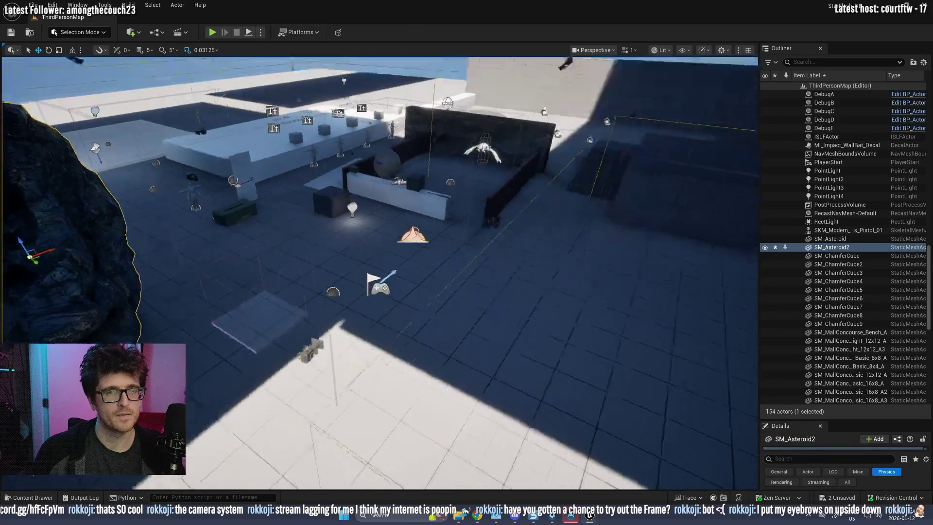
{"action": "scroll", "coordinate": [380, 272], "scroll_direction": "up", "scroll_amount": 5}
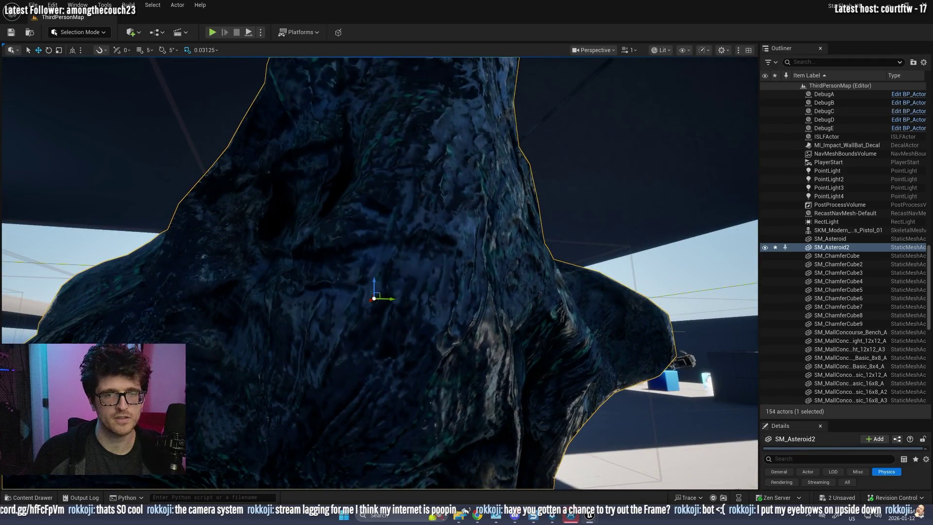
- Open MM_Meteor in the material editor and rotate its preview sphere
{"action": "key", "text": "ctrl+space"}
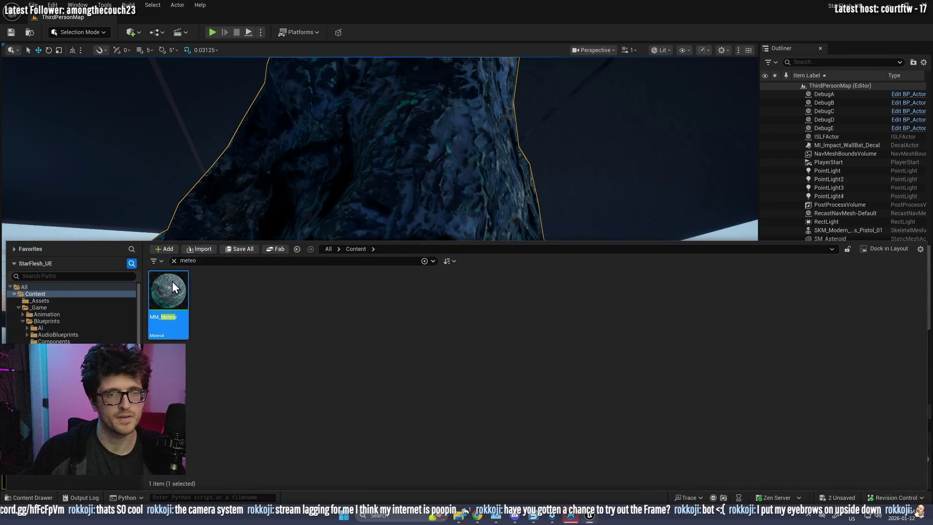
{"action": "double_click", "coordinate": [172, 287]}
{"action": "left_click_drag", "start_coordinate": [204, 197], "coordinate": [184, 197]}
{"action": "mouse_move", "coordinate": [305, 206]}
{"action": "left_mouse_down"}
{"action": "mouse_move", "coordinate": [233, 191]}
{"action": "mouse_move", "coordinate": [270, 94]}
{"action": "left_mouse_up"}
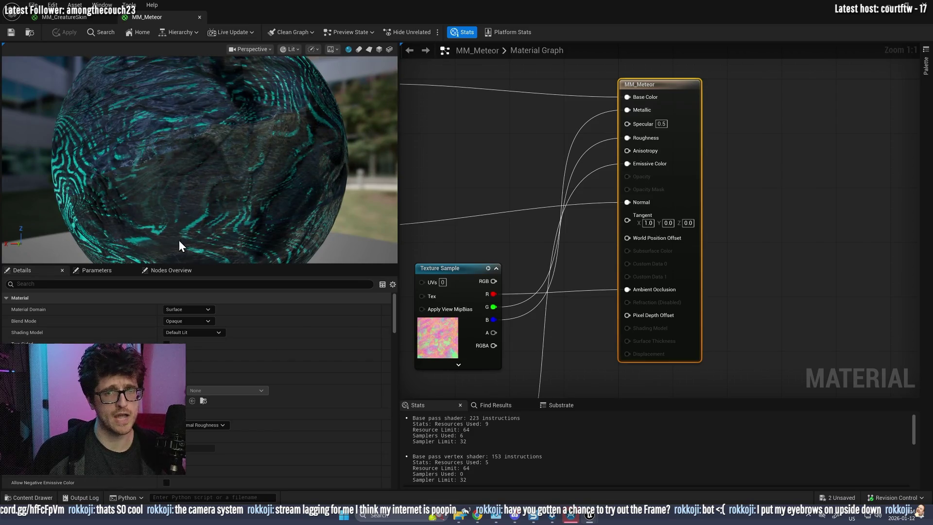
- Orbit the MM_Meteor preview sphere, then return to the MM_CreatureSkin material graph
{"action": "left_click_drag", "start_coordinate": [89, 197], "coordinate": [117, 195]}
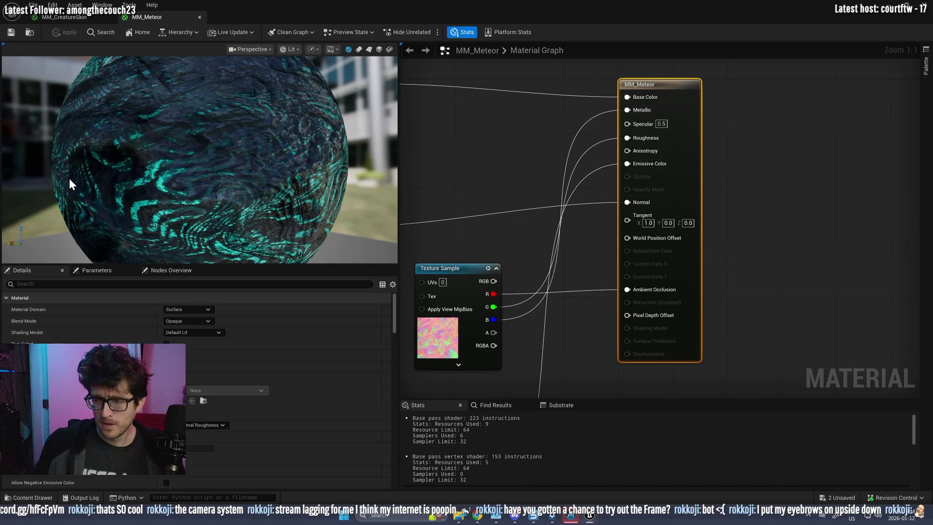
{"action": "left_click_drag", "start_coordinate": [365, 194], "coordinate": [314, 188]}
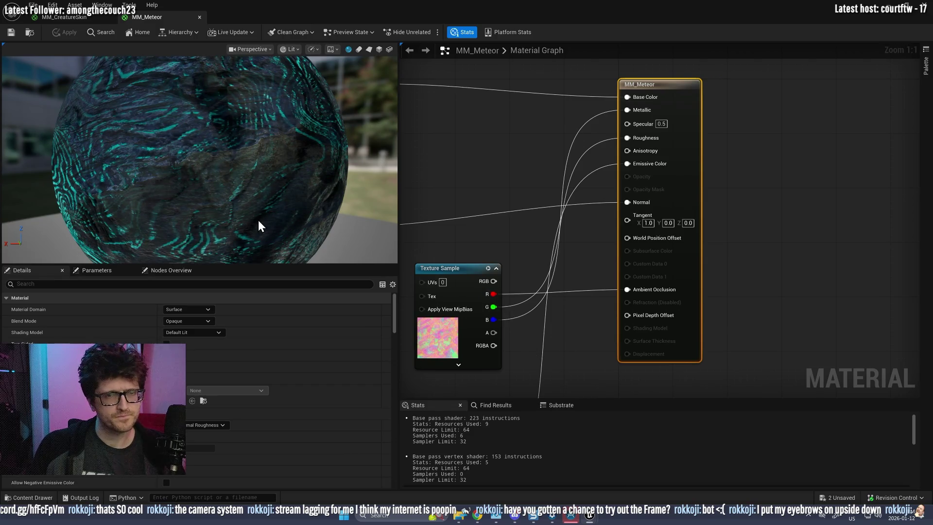
{"action": "key", "text": "ctrl+space"}
{"action": "left_click", "coordinate": [237, 316]}
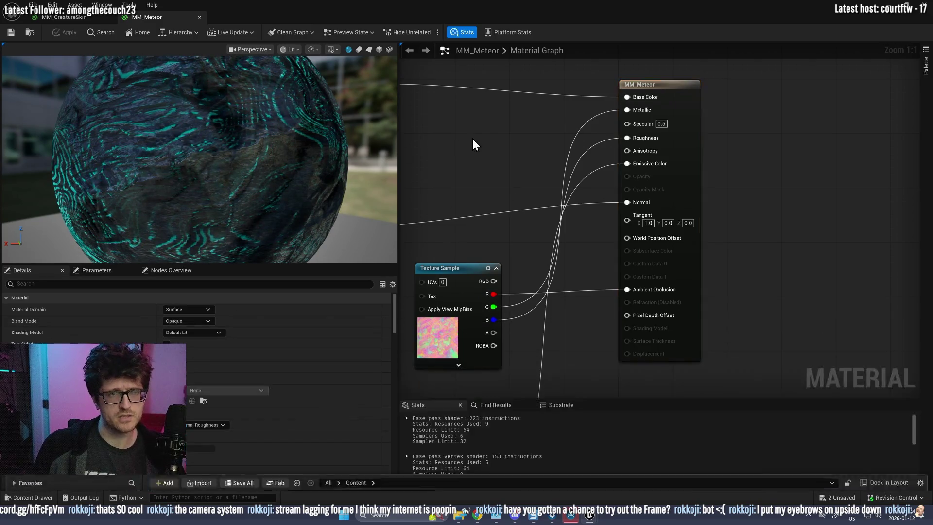
{"action": "left_click", "coordinate": [65, 17]}
{"action": "left_click_drag", "start_coordinate": [518, 319], "coordinate": [573, 193]}
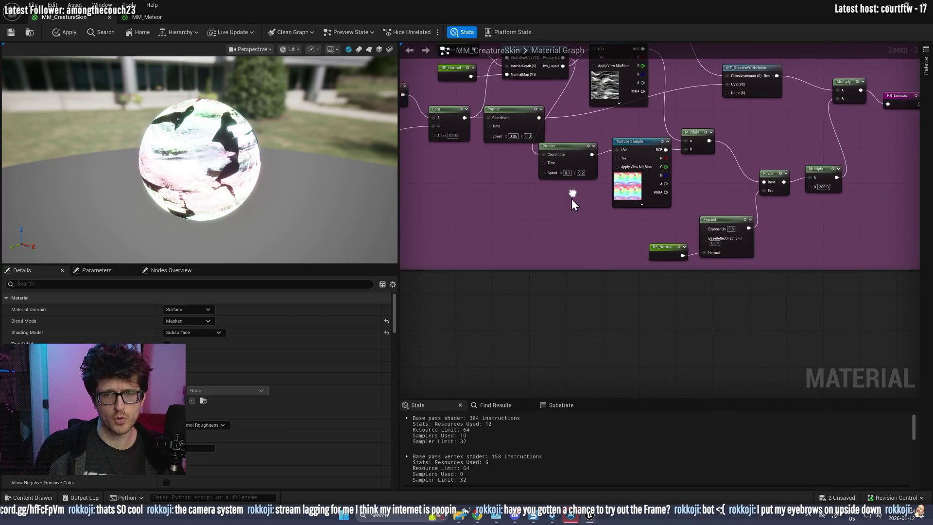
- Search 'asteroid' and add T_Asteroid_E as a texture sample node in MM_CreatureSkin
{"action": "key", "text": "ctrl+space"}
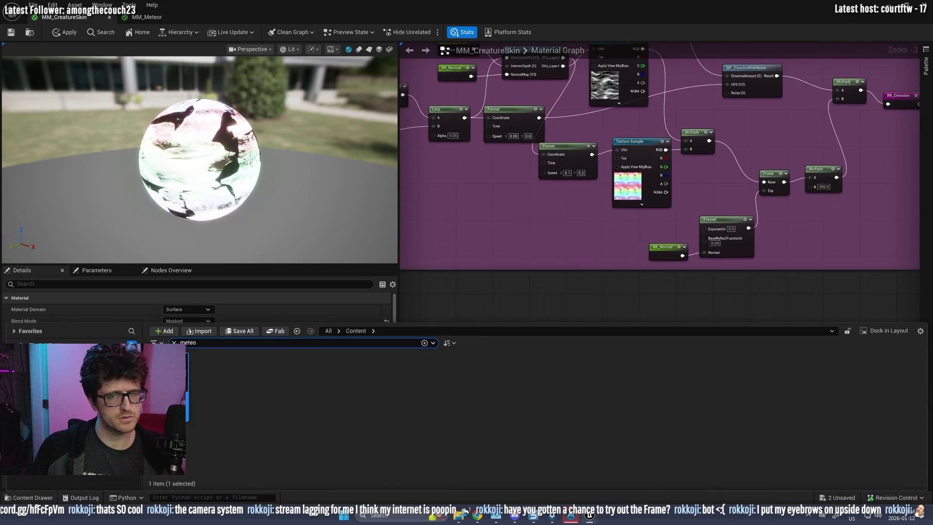
{"action": "key", "text": "BackSpace"}
{"action": "key", "text": "BackSpace"}
{"action": "key", "text": "BackSpace"}
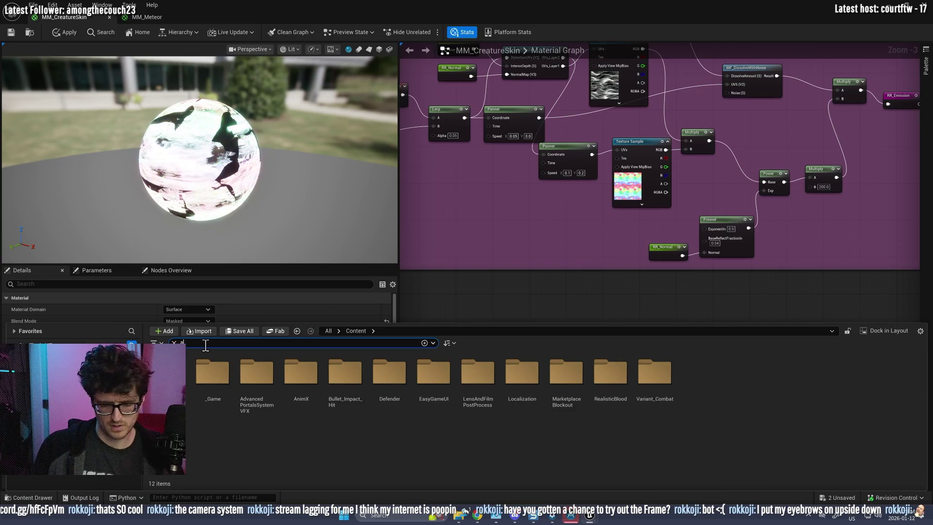
{"action": "type", "text": "aster"}
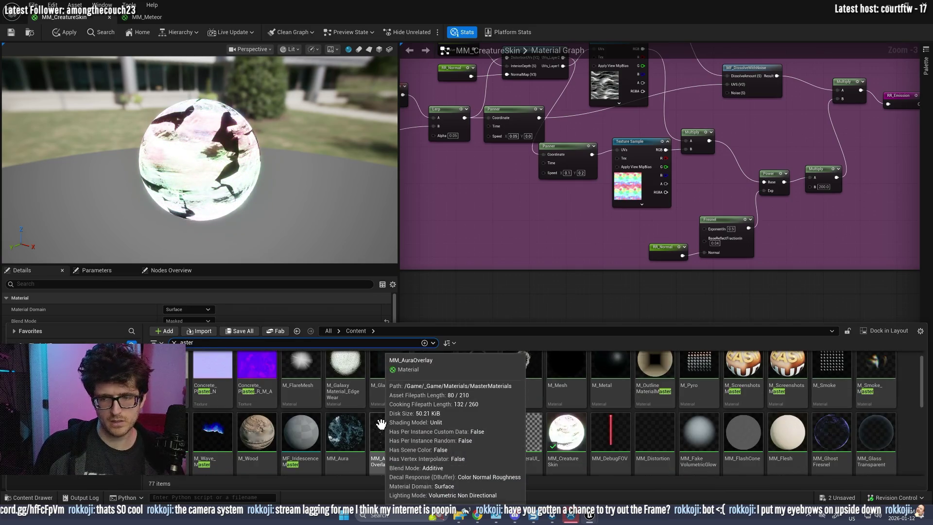
{"action": "type", "text": "oid"}
{"action": "mouse_move", "coordinate": [248, 389]}
{"action": "left_mouse_down"}
{"action": "mouse_move", "coordinate": [501, 216]}
{"action": "mouse_move", "coordinate": [516, 248]}
{"action": "left_mouse_up"}
- Locate T_Asteroid_E in the Content Browser and open it in the texture editor
{"action": "scroll", "coordinate": [516, 247], "scroll_direction": "up", "scroll_amount": 3}
{"action": "key", "text": "ctrl+b"}
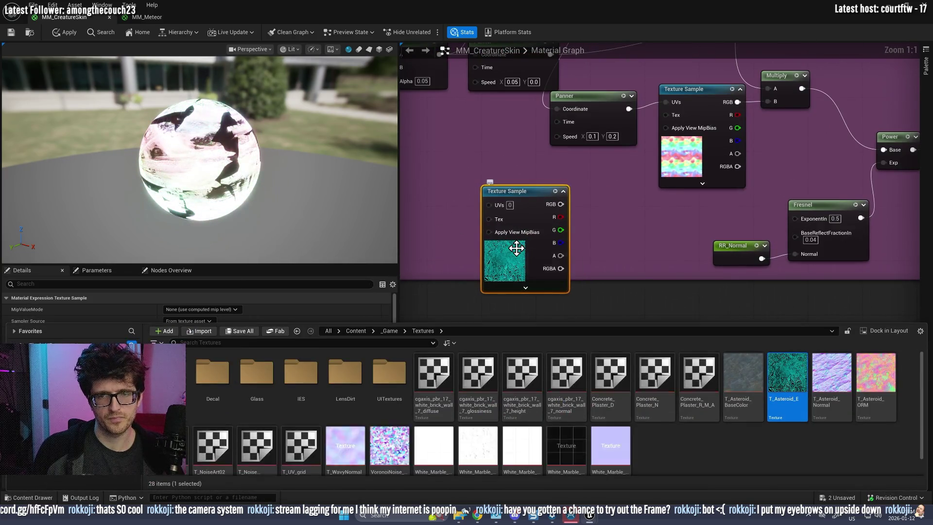
{"action": "right_click", "coordinate": [787, 378]}
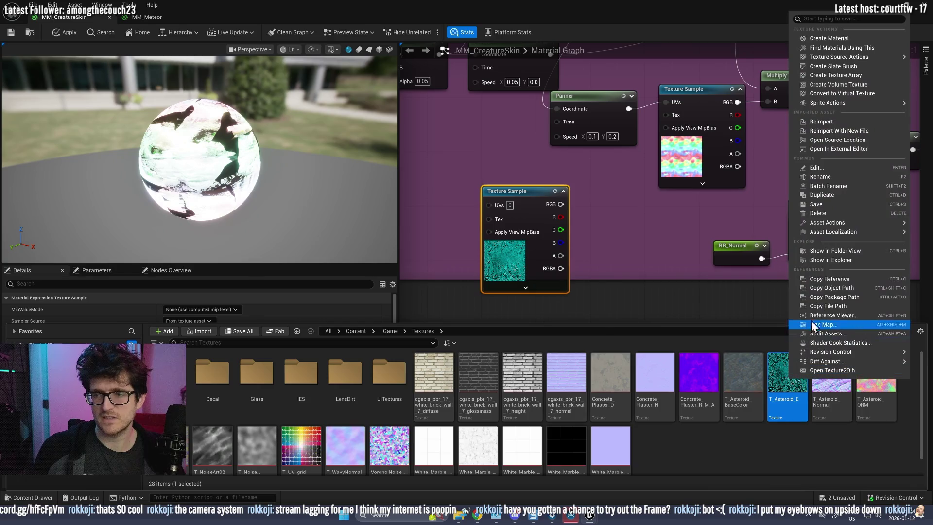
{"action": "double_click", "coordinate": [780, 372]}
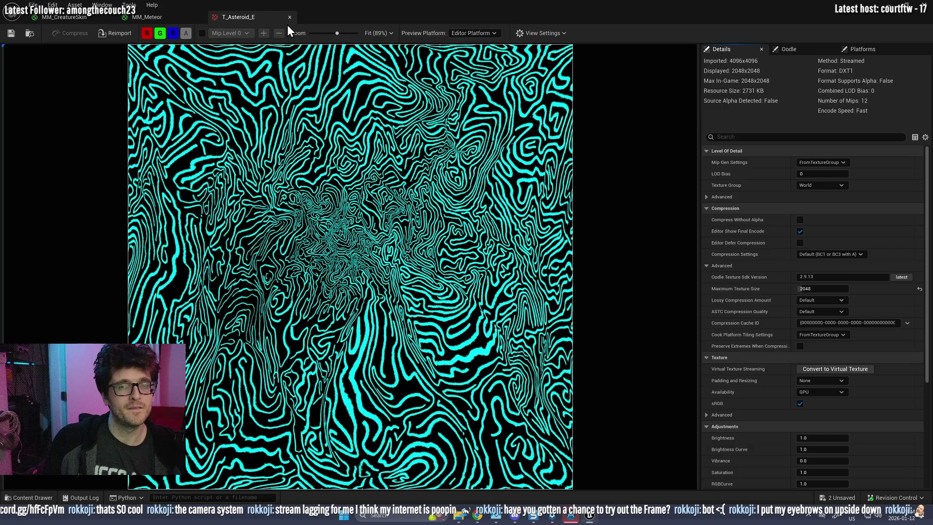
- Look through the export folder window, then close it
{"action": "scroll", "coordinate": [393, 287], "scroll_direction": "up", "scroll_amount": 6}
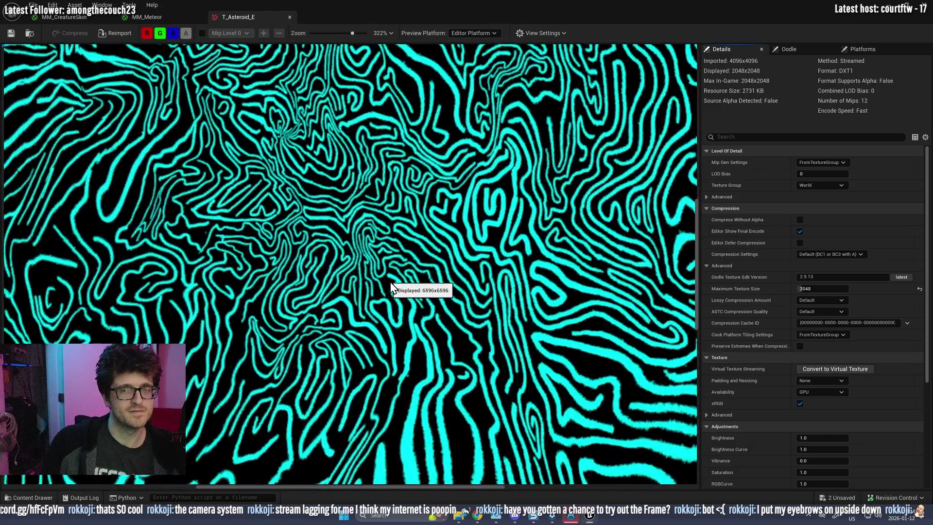
{"action": "scroll", "coordinate": [393, 287], "scroll_direction": "down", "scroll_amount": 4}
{"action": "scroll", "coordinate": [393, 288], "scroll_direction": "down", "scroll_amount": 3}
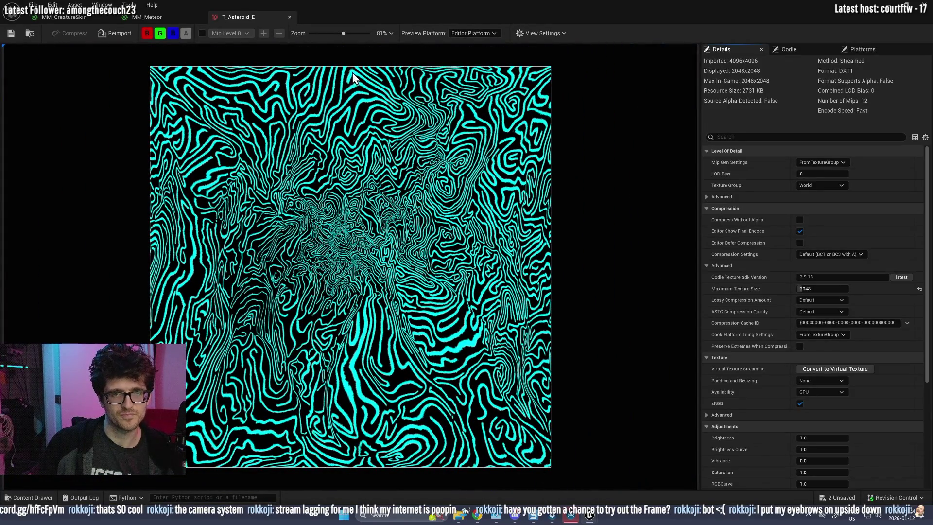
{"action": "mouse_move", "coordinate": [459, 519]}
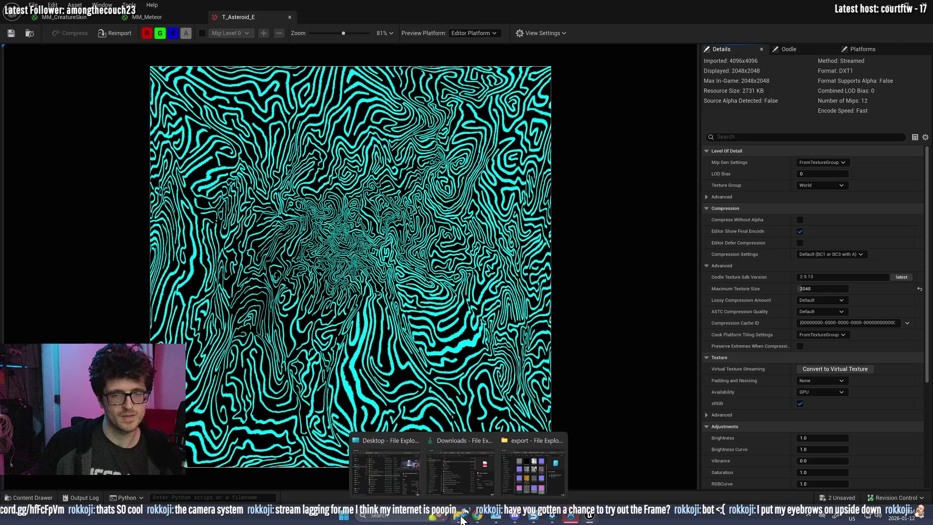
{"action": "left_click", "coordinate": [526, 469]}
{"action": "scroll", "coordinate": [530, 353], "scroll_direction": "down", "scroll_amount": 2}
{"action": "scroll", "coordinate": [527, 342], "scroll_direction": "up", "scroll_amount": 2}
{"action": "scroll", "coordinate": [443, 185], "scroll_direction": "down", "scroll_amount": 2}
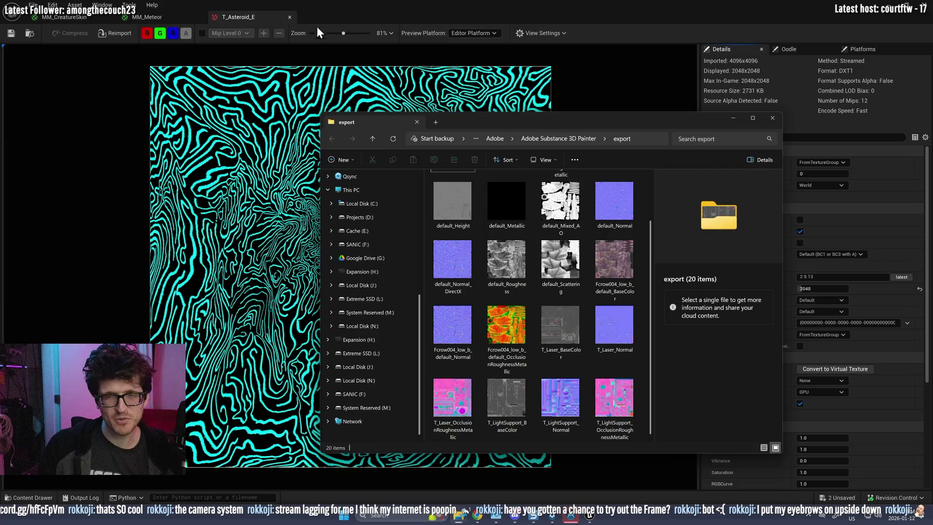
{"action": "left_click", "coordinate": [249, 170]}
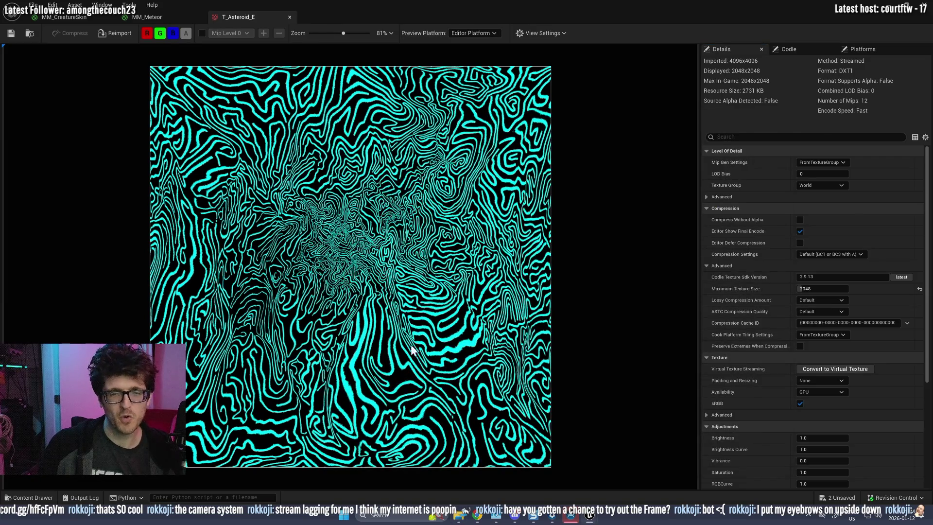
- Export T_Asteroid_E as a PNG file to the Desktop
{"action": "key", "text": "ctrl+space"}
{"action": "right_click", "coordinate": [790, 381]}
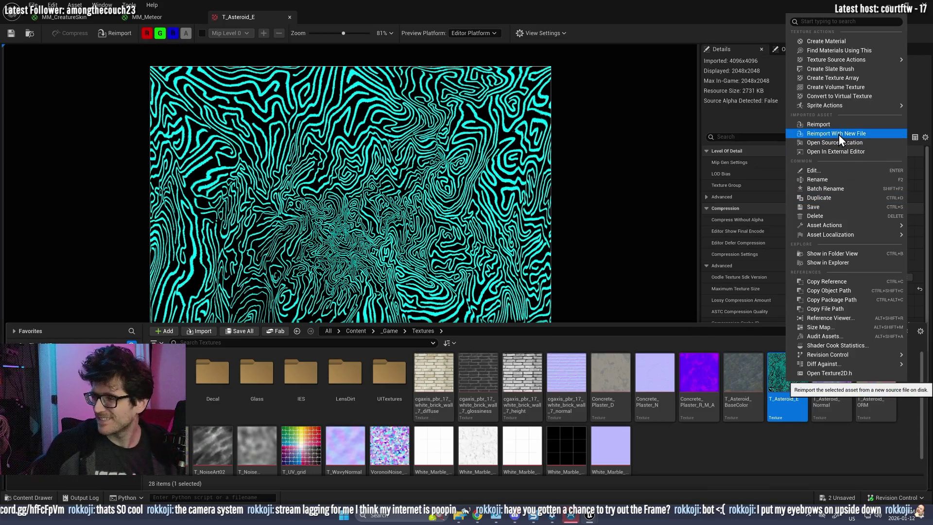
{"action": "mouse_move", "coordinate": [830, 225]}
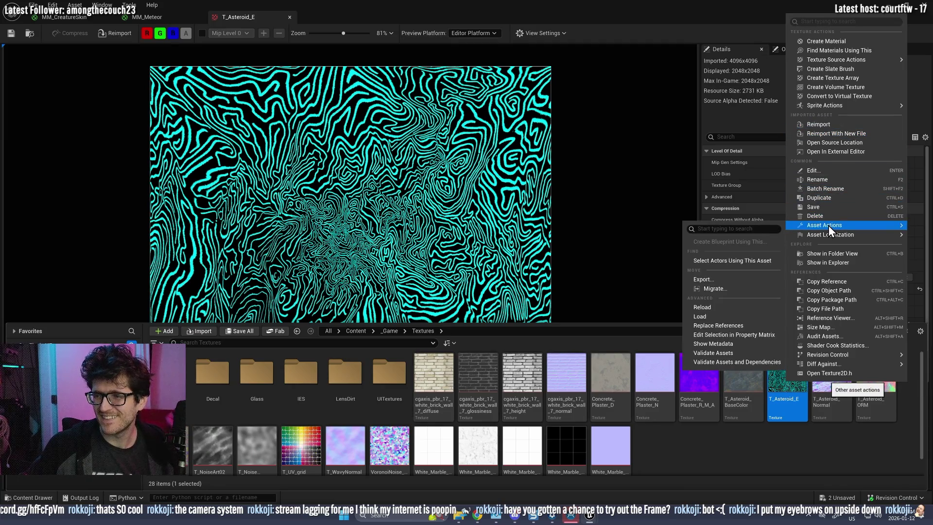
{"action": "left_click", "coordinate": [694, 281]}
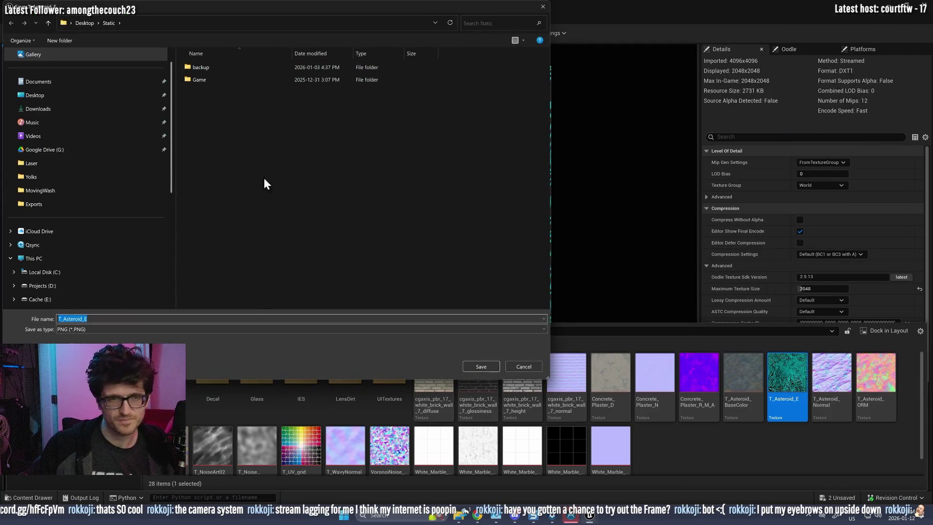
{"action": "left_click", "coordinate": [29, 95]}
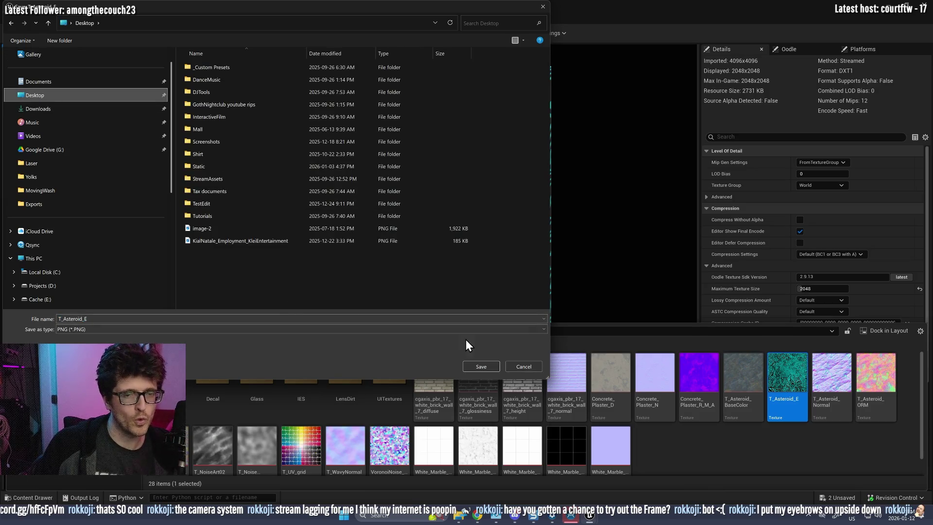
{"action": "left_click", "coordinate": [477, 367]}
- Launch After Effects from the system search with 'af'
{"action": "key", "text": "super"}
{"action": "type", "text": "after"}
{"action": "key", "text": "Return"}
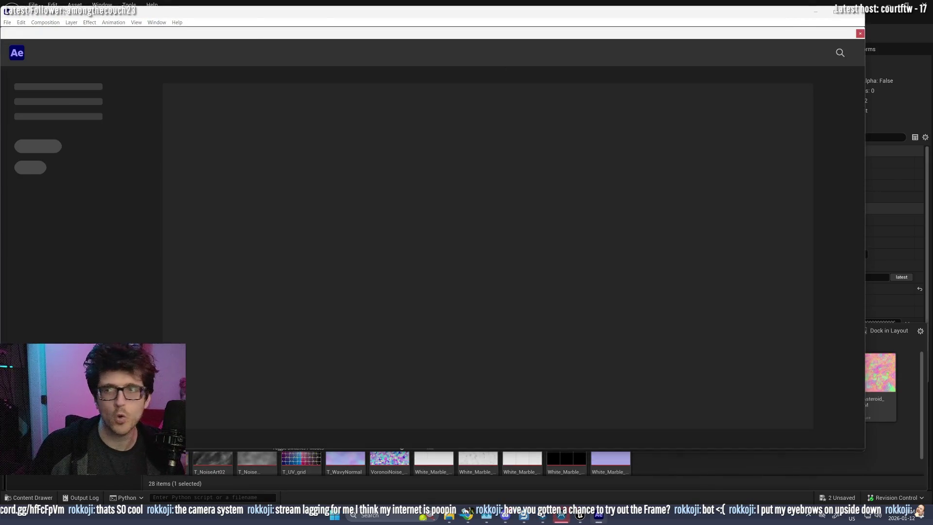
- Import T_Asteroid_E.PNG and build a T_Asteroid_E composition from the footage
{"action": "left_click", "coordinate": [860, 34]}
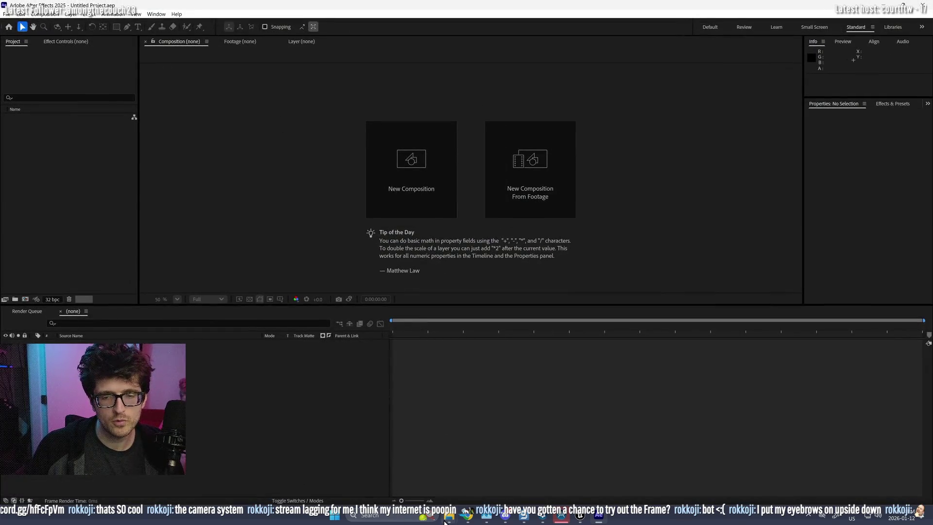
{"action": "mouse_move", "coordinate": [445, 521]}
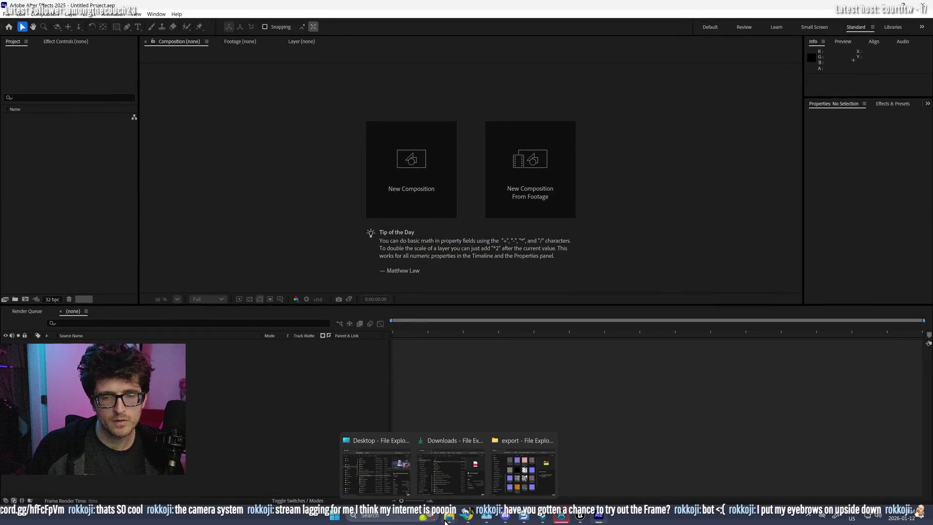
{"action": "double_click", "coordinate": [49, 201]}
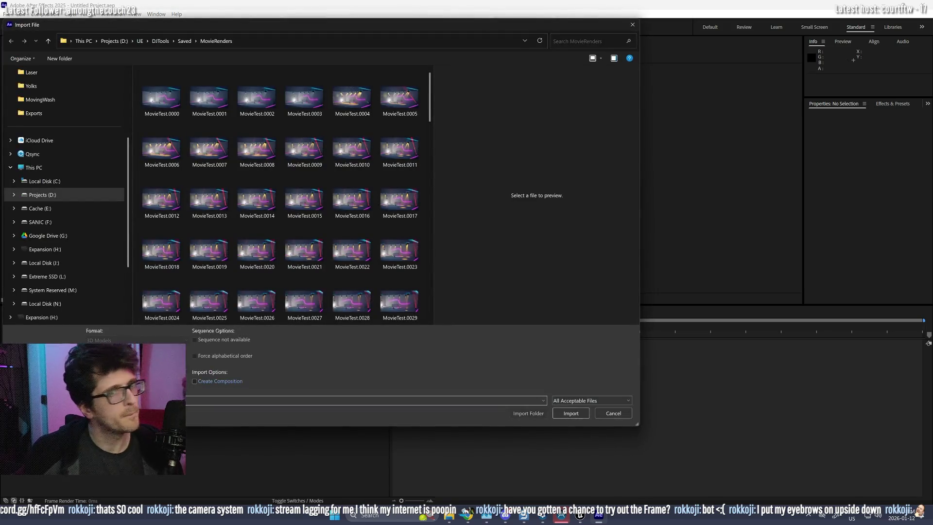
{"action": "left_click_drag", "start_coordinate": [252, 28], "coordinate": [0, 29]}
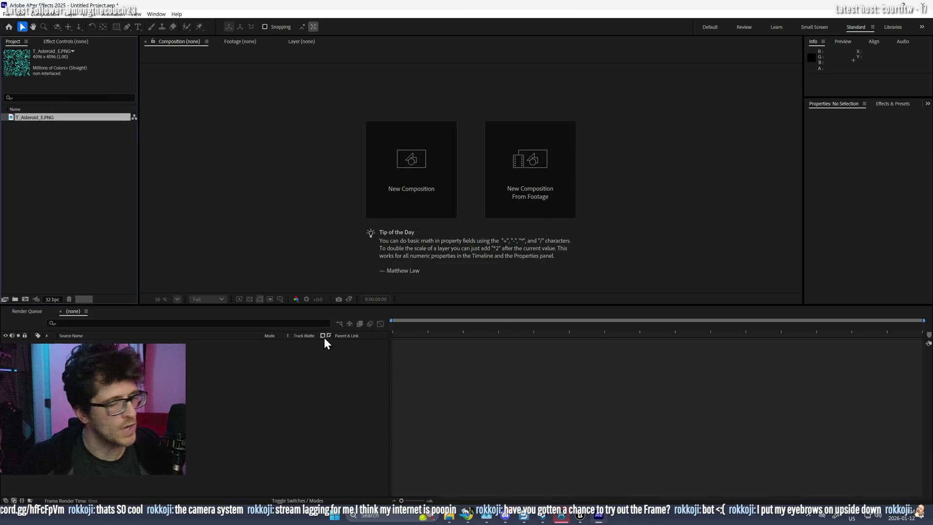
{"action": "mouse_move", "coordinate": [46, 118]}
{"action": "left_mouse_down"}
{"action": "mouse_move", "coordinate": [24, 281]}
{"action": "mouse_move", "coordinate": [14, 294]}
{"action": "mouse_move", "coordinate": [25, 299]}
{"action": "left_mouse_up"}
{"action": "scroll", "coordinate": [442, 184], "scroll_direction": "up", "scroll_amount": 3}
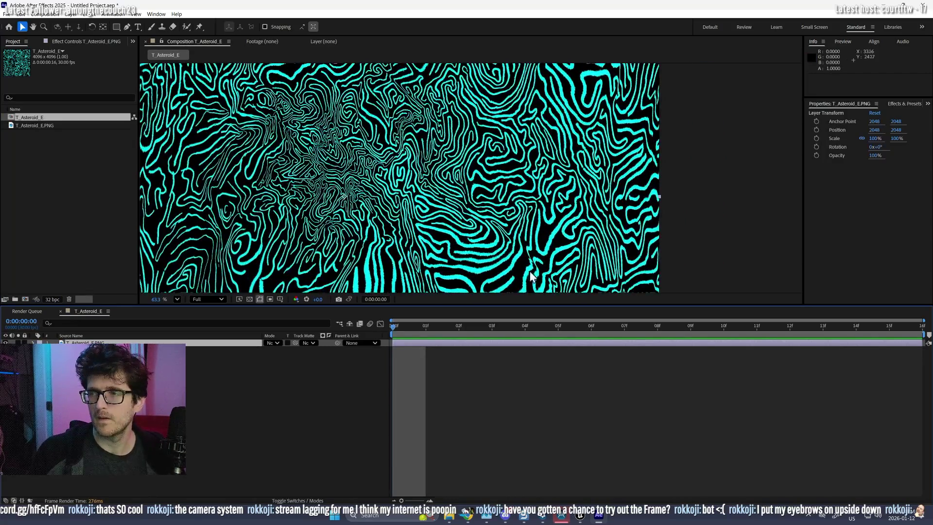
- Apply CC Vector Blur, found with 'vect', to the asteroid layer at Amount 127
{"action": "left_click_drag", "start_coordinate": [520, 306], "coordinate": [508, 424]}
{"action": "scroll", "coordinate": [485, 287], "scroll_direction": "down", "scroll_amount": 1}
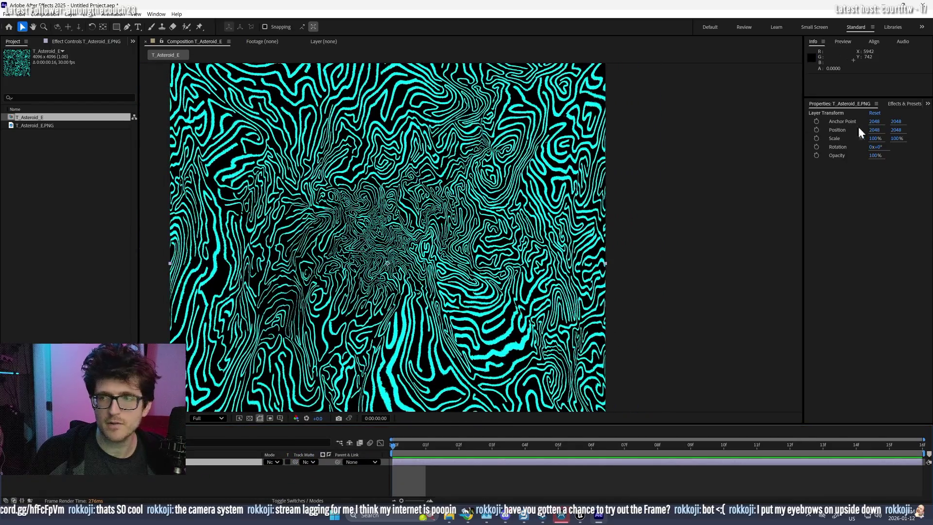
{"action": "left_click", "coordinate": [905, 104]}
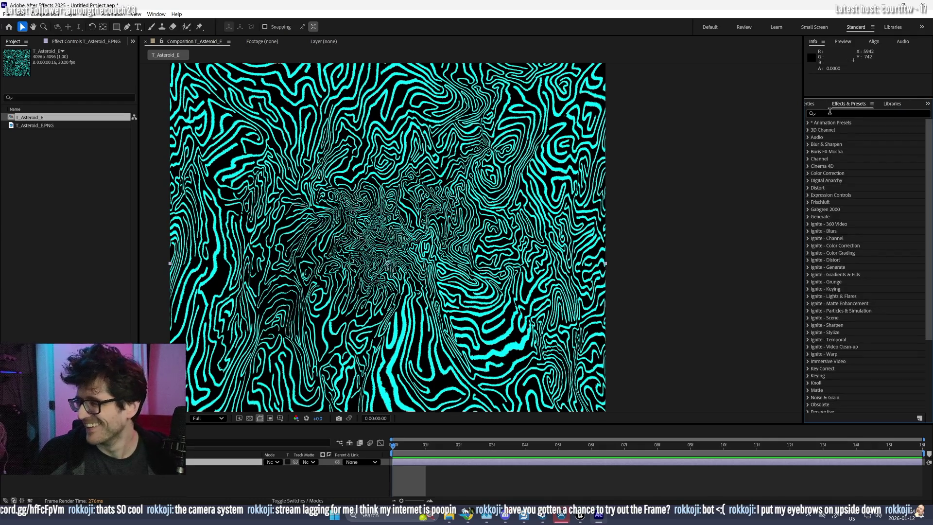
{"action": "left_click", "coordinate": [823, 112]}
{"action": "type", "text": "vect"}
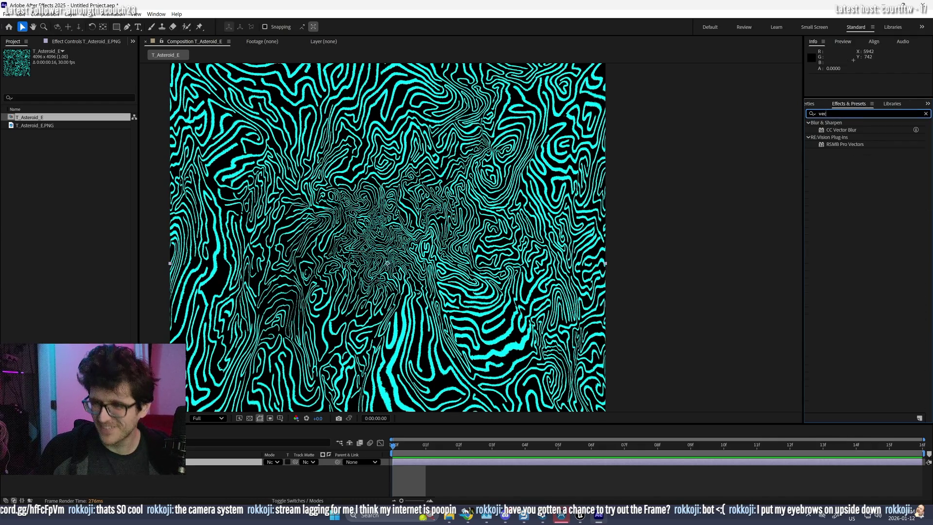
{"action": "mouse_move", "coordinate": [853, 138]}
{"action": "left_mouse_down"}
{"action": "mouse_move", "coordinate": [479, 193]}
{"action": "mouse_move", "coordinate": [452, 208]}
{"action": "left_mouse_up"}
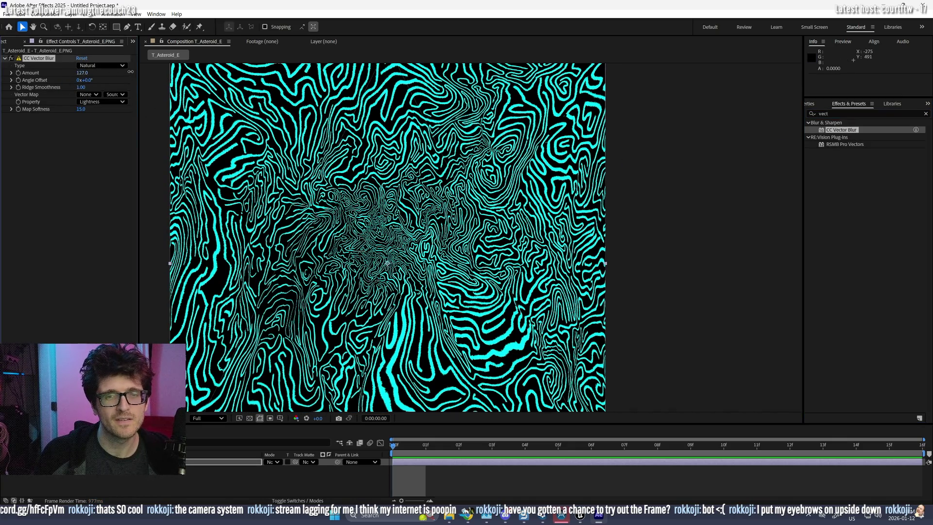
{"action": "scroll", "coordinate": [358, 203], "scroll_direction": "up", "scroll_amount": 5}
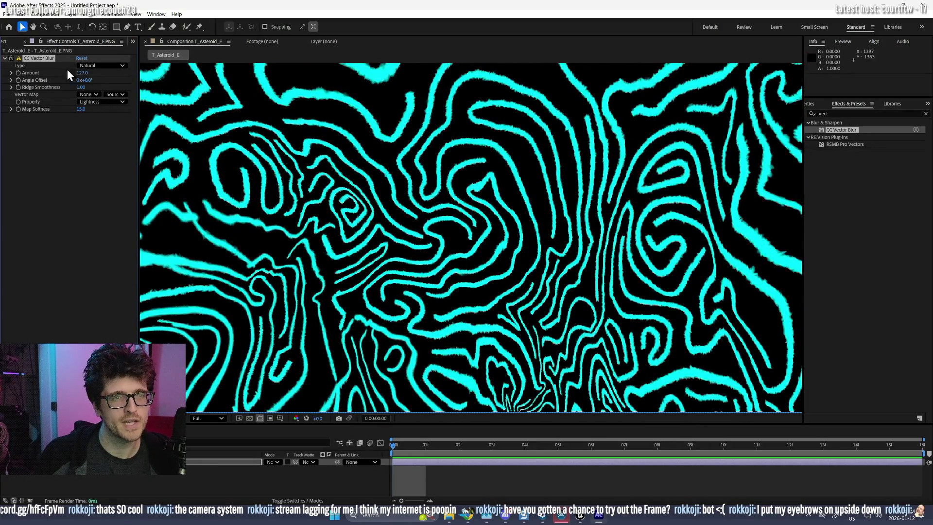
{"action": "key", "text": "Return"}
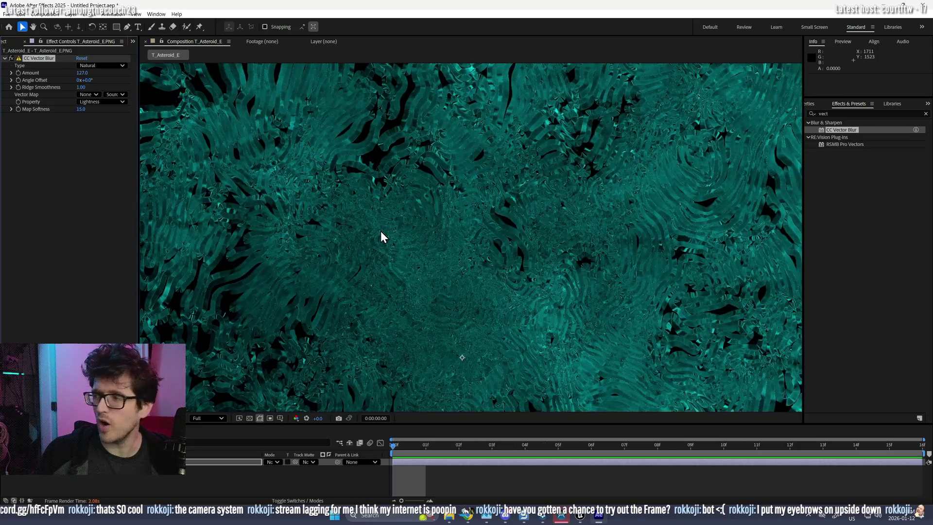
- Try Constant Length, then set the CC Vector Blur type to Perpendicular
{"action": "scroll", "coordinate": [380, 236], "scroll_direction": "up", "scroll_amount": 1}
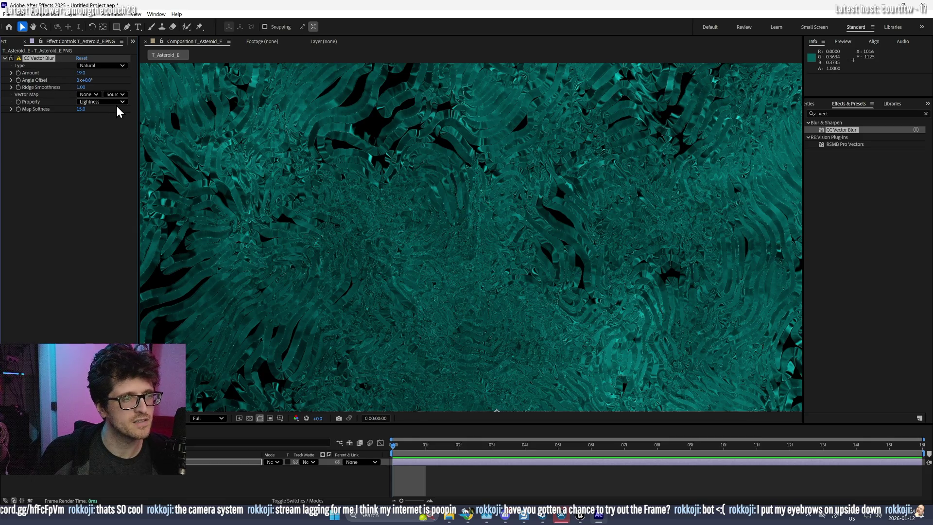
{"action": "scroll", "coordinate": [313, 221], "scroll_direction": "down", "scroll_amount": 4}
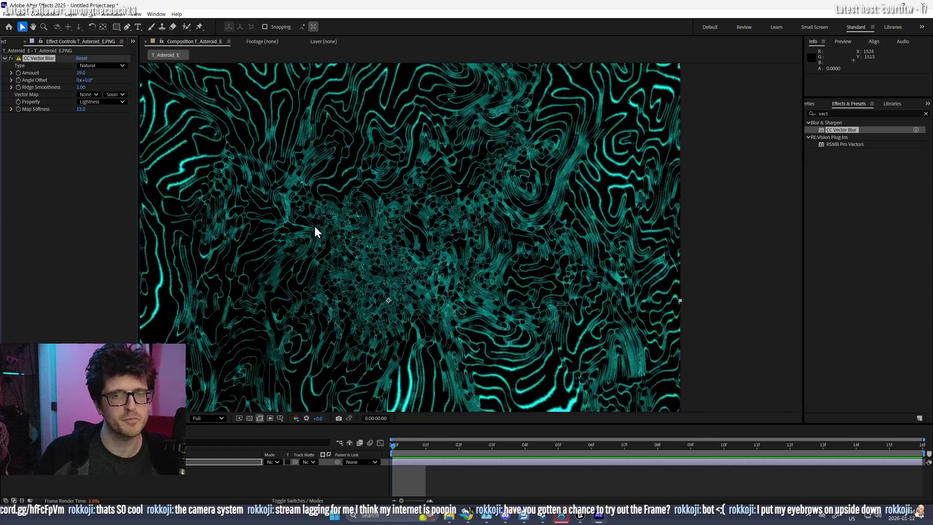
{"action": "scroll", "coordinate": [333, 216], "scroll_direction": "up", "scroll_amount": 4}
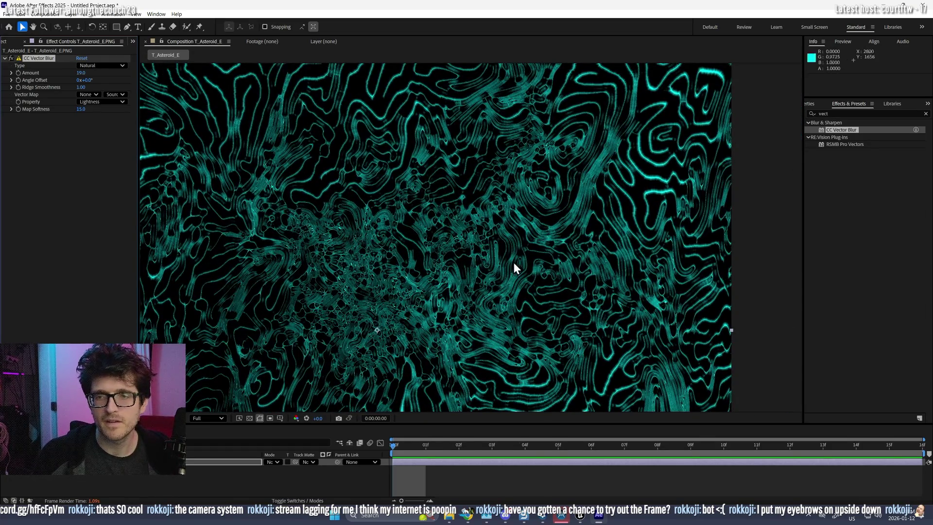
{"action": "left_click_drag", "start_coordinate": [515, 266], "coordinate": [621, 13]}
{"action": "scroll", "coordinate": [472, 307], "scroll_direction": "down", "scroll_amount": 2}
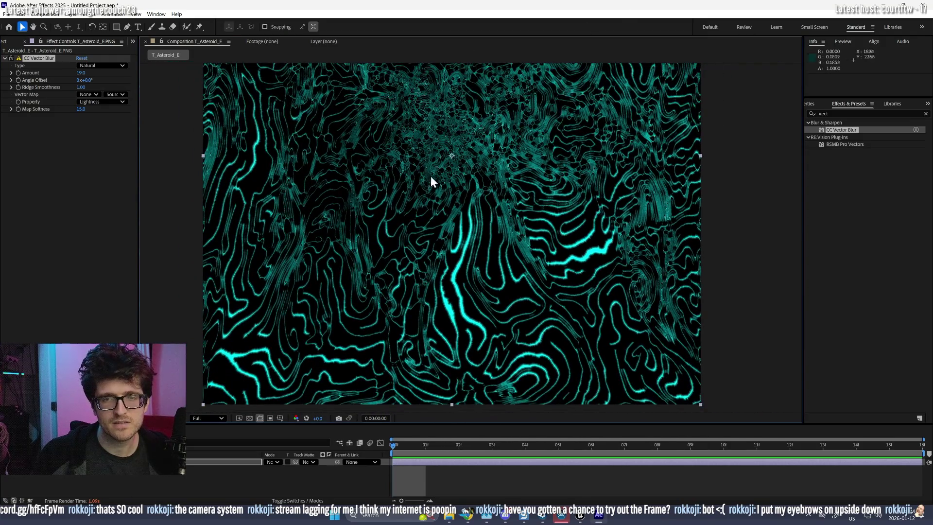
{"action": "left_click", "coordinate": [92, 66]}
{"action": "left_click", "coordinate": [100, 84]}
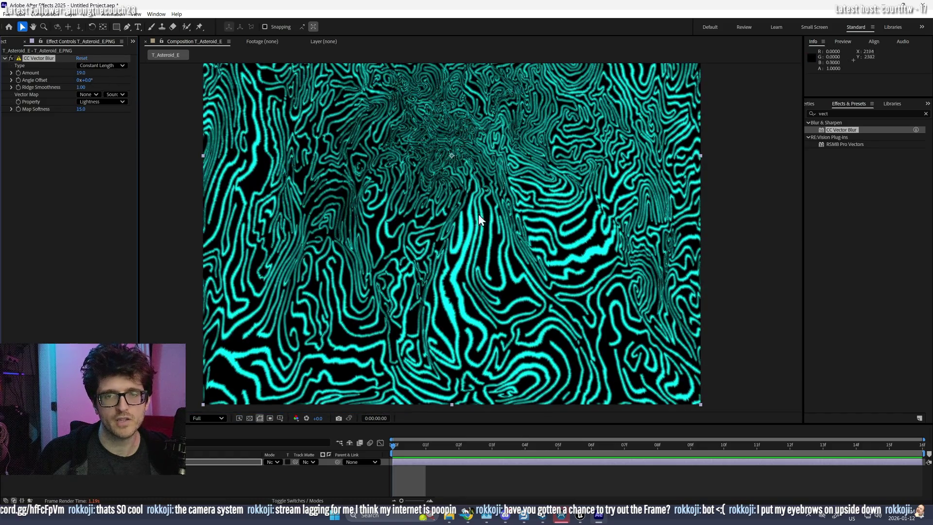
{"action": "scroll", "coordinate": [472, 202], "scroll_direction": "up", "scroll_amount": 2}
{"action": "left_click", "coordinate": [100, 65]}
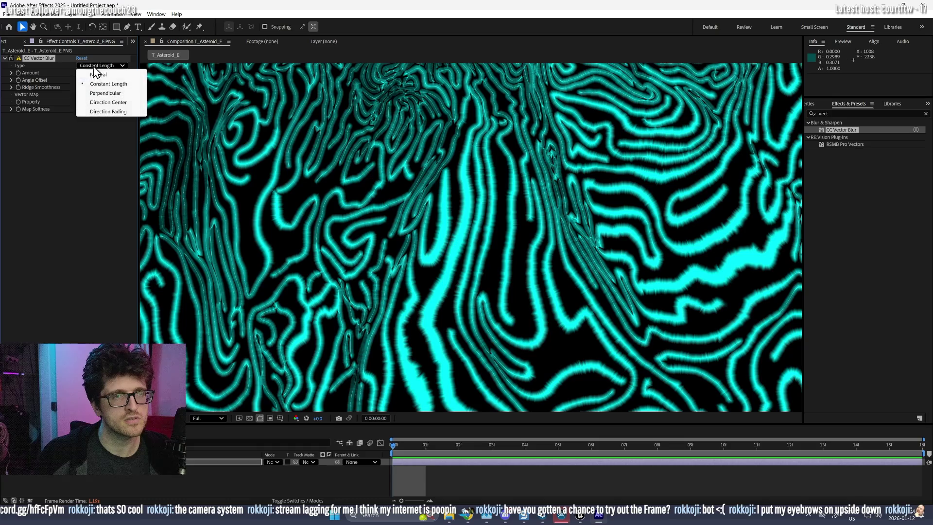
{"action": "left_click", "coordinate": [100, 96]}
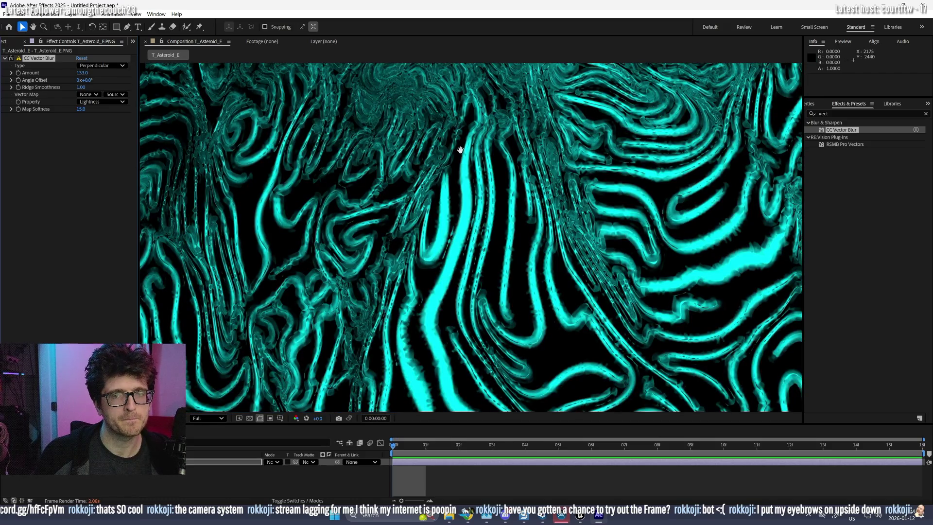
- Set the CC Vector Blur Map Softness to 2
{"action": "mouse_move", "coordinate": [461, 149]}
{"action": "left_mouse_down"}
{"action": "mouse_move", "coordinate": [449, 174]}
{"action": "mouse_move", "coordinate": [372, 159]}
{"action": "left_mouse_up"}
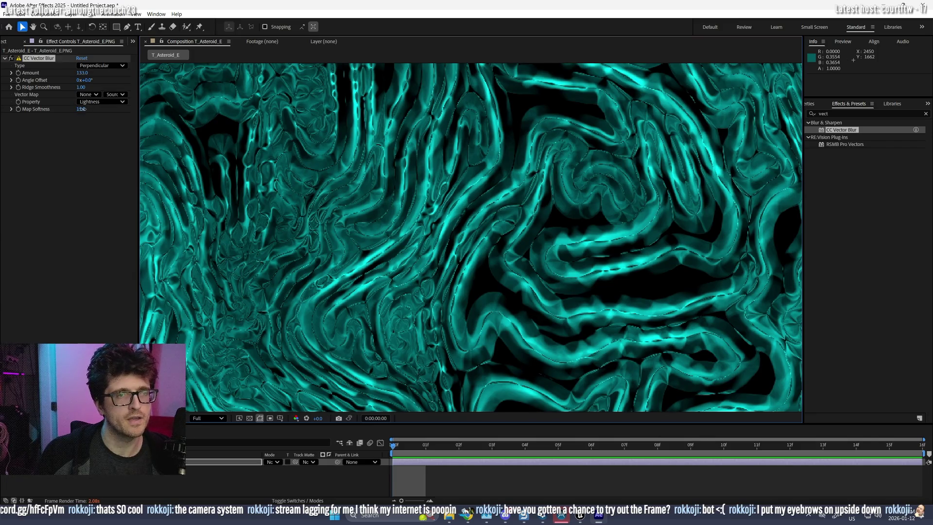
{"action": "left_click", "coordinate": [82, 108]}
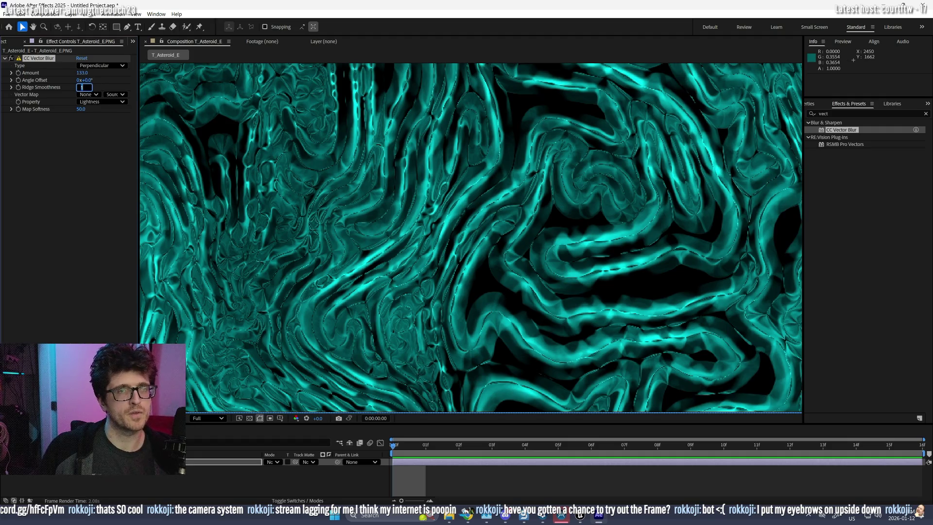
{"action": "type", "text": "20.00"}
{"action": "scroll", "coordinate": [488, 211], "scroll_direction": "down", "scroll_amount": 2}
{"action": "scroll", "coordinate": [293, 234], "scroll_direction": "up", "scroll_amount": 2}
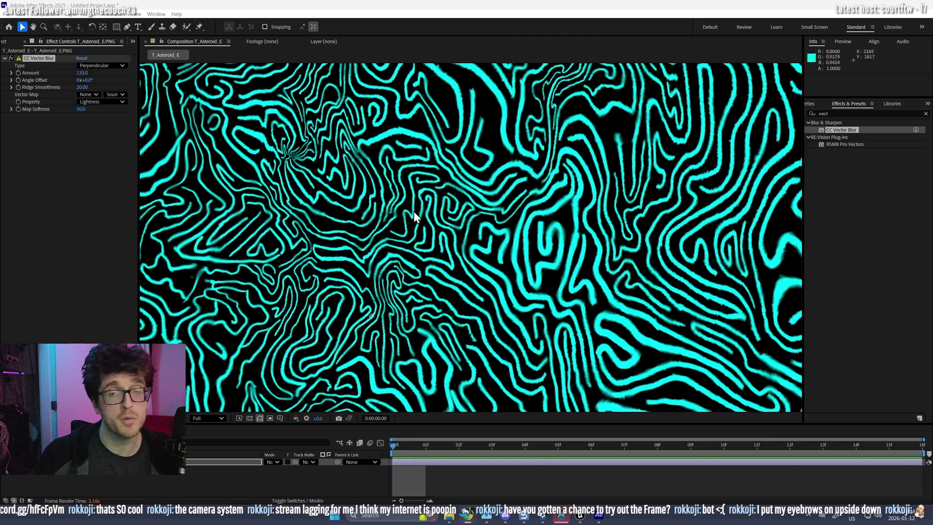
{"action": "left_click", "coordinate": [77, 121]}
- Set the CC Vector Blur type to Direction Center with Amount 20
{"action": "left_click", "coordinate": [102, 65]}
{"action": "left_click", "coordinate": [108, 102]}
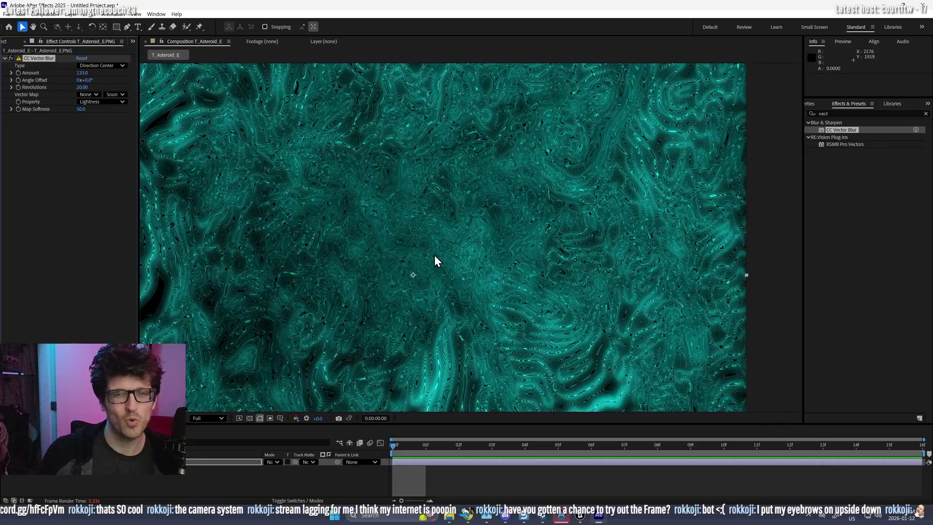
{"action": "scroll", "coordinate": [434, 256], "scroll_direction": "down", "scroll_amount": 2}
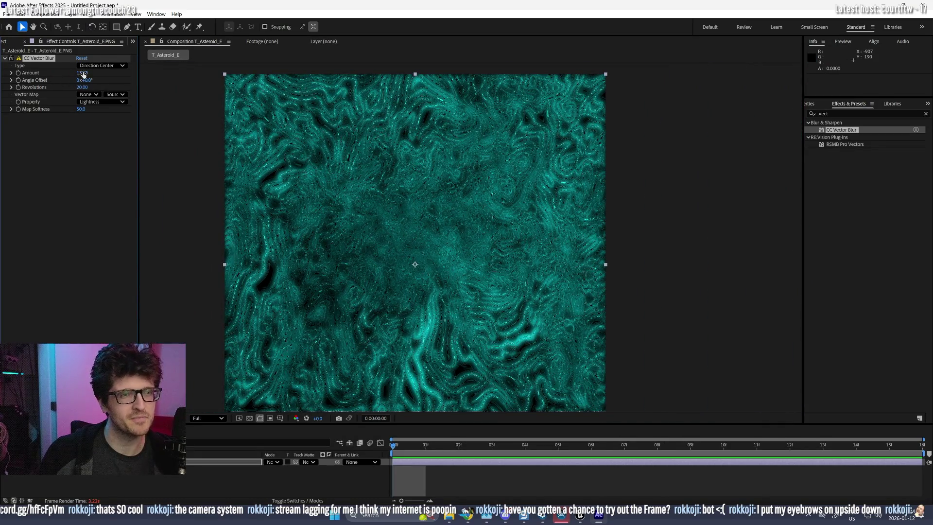
{"action": "key", "text": "Return"}
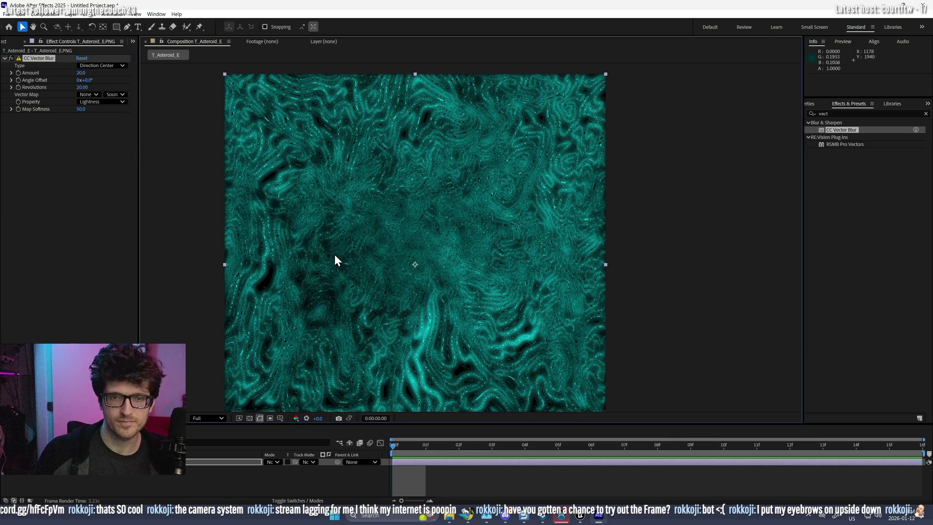
- Pan and zoom around the composition to inspect the crisper teal swirl lines
{"action": "scroll", "coordinate": [346, 231], "scroll_direction": "up", "scroll_amount": 3}
{"action": "mouse_move", "coordinate": [364, 239]}
{"action": "left_mouse_down"}
{"action": "mouse_move", "coordinate": [511, 284]}
{"action": "mouse_move", "coordinate": [566, 272]}
{"action": "mouse_move", "coordinate": [413, 342]}
{"action": "left_mouse_up"}
{"action": "key", "text": "v"}
{"action": "scroll", "coordinate": [471, 177], "scroll_direction": "up", "scroll_amount": 2}
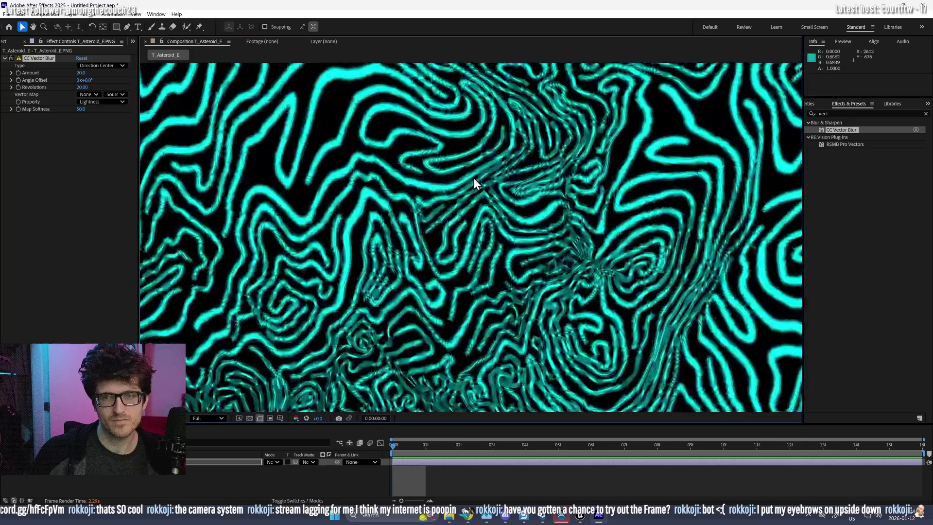
{"action": "scroll", "coordinate": [543, 213], "scroll_direction": "up", "scroll_amount": 2}
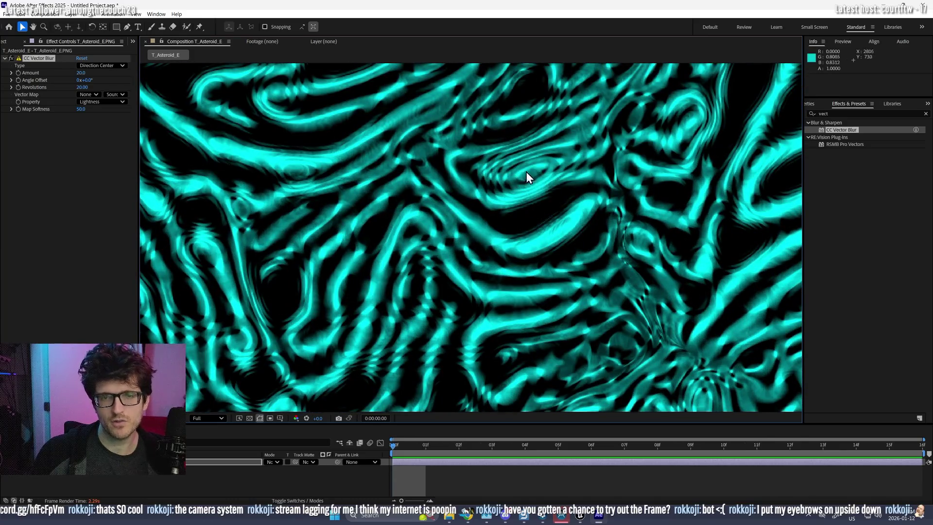
{"action": "scroll", "coordinate": [464, 308], "scroll_direction": "down", "scroll_amount": 1}
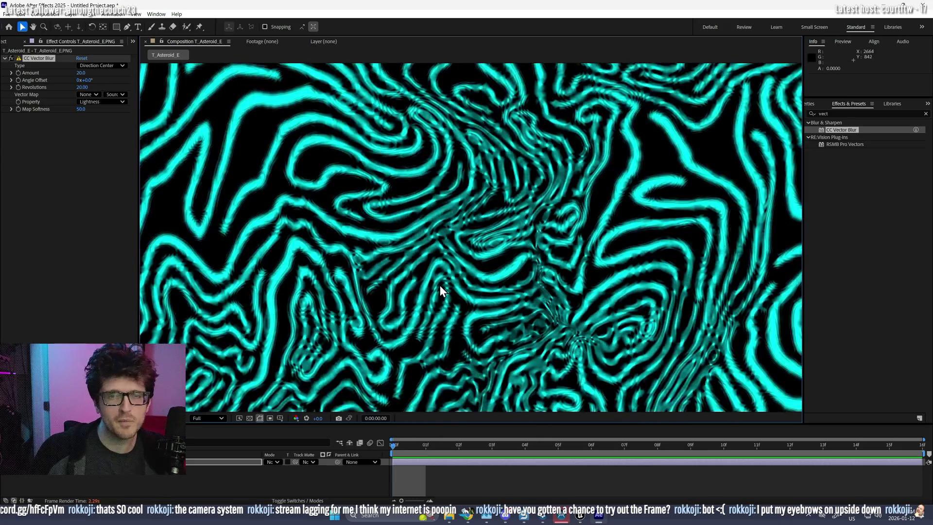
{"action": "scroll", "coordinate": [440, 285], "scroll_direction": "down", "scroll_amount": 2}
{"action": "scroll", "coordinate": [274, 169], "scroll_direction": "up", "scroll_amount": 1}
{"action": "scroll", "coordinate": [274, 169], "scroll_direction": "up", "scroll_amount": 1}
{"action": "scroll", "coordinate": [316, 233], "scroll_direction": "up", "scroll_amount": 1}
{"action": "scroll", "coordinate": [341, 275], "scroll_direction": "up", "scroll_amount": 1}
{"action": "scroll", "coordinate": [339, 269], "scroll_direction": "down", "scroll_amount": 1}
{"action": "left_click", "coordinate": [811, 115]}
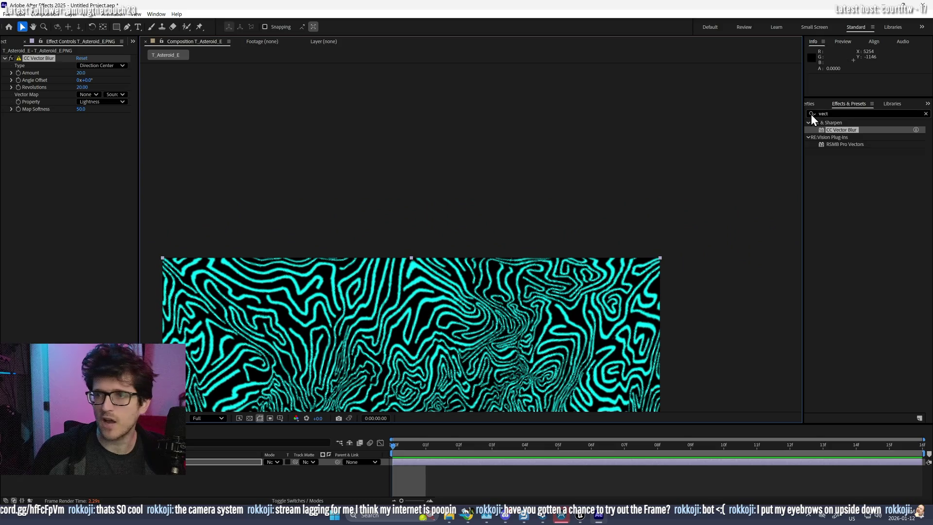
- Add the Offset effect, found with 'off', below CC Vector Blur
{"action": "type", "text": "off"}
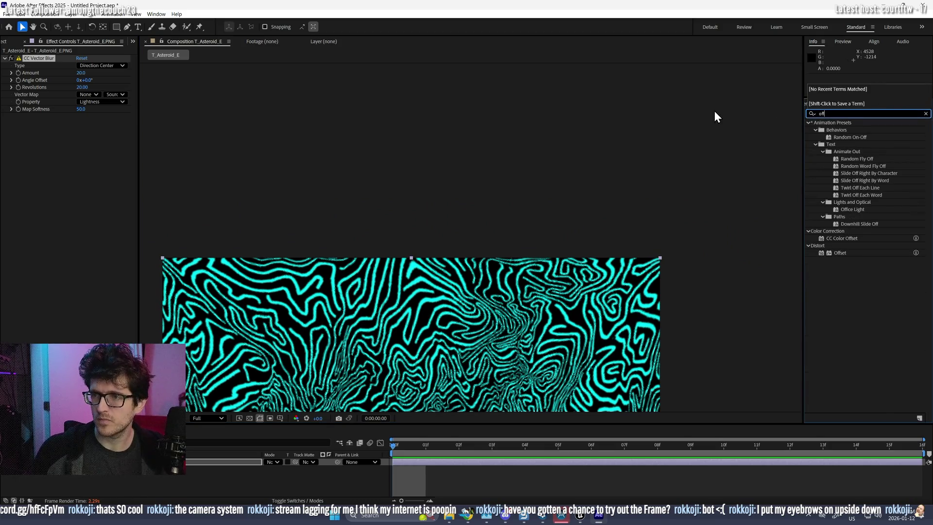
{"action": "left_click", "coordinate": [834, 253]}
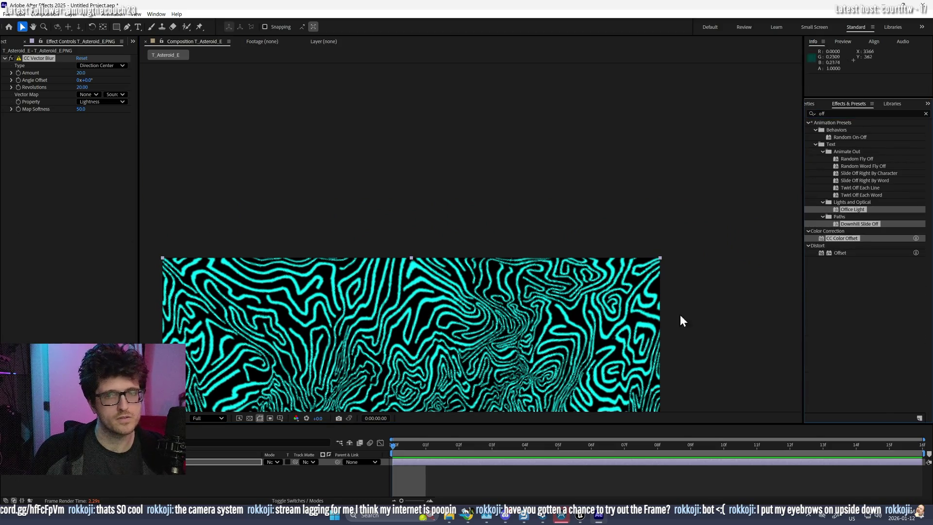
{"action": "mouse_move", "coordinate": [836, 253]}
{"action": "left_mouse_down"}
{"action": "mouse_move", "coordinate": [141, 223]}
{"action": "mouse_move", "coordinate": [107, 213]}
{"action": "left_mouse_up"}
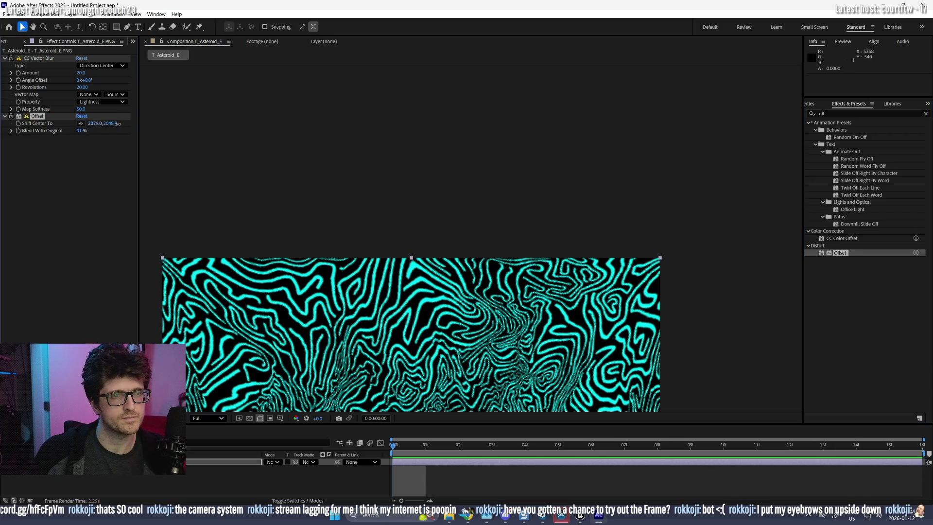
{"action": "left_click_drag", "start_coordinate": [402, 130], "coordinate": [396, 133]}
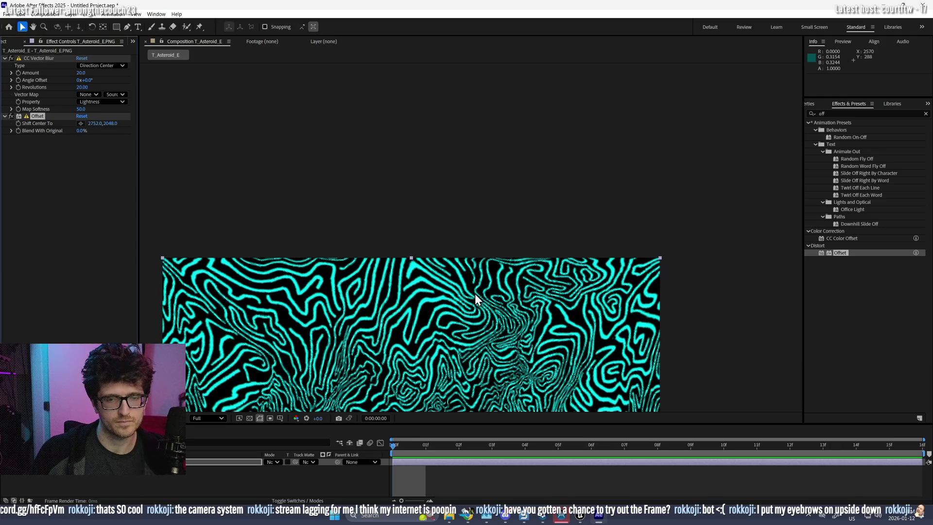
{"action": "scroll", "coordinate": [475, 296], "scroll_direction": "down", "scroll_amount": 2}
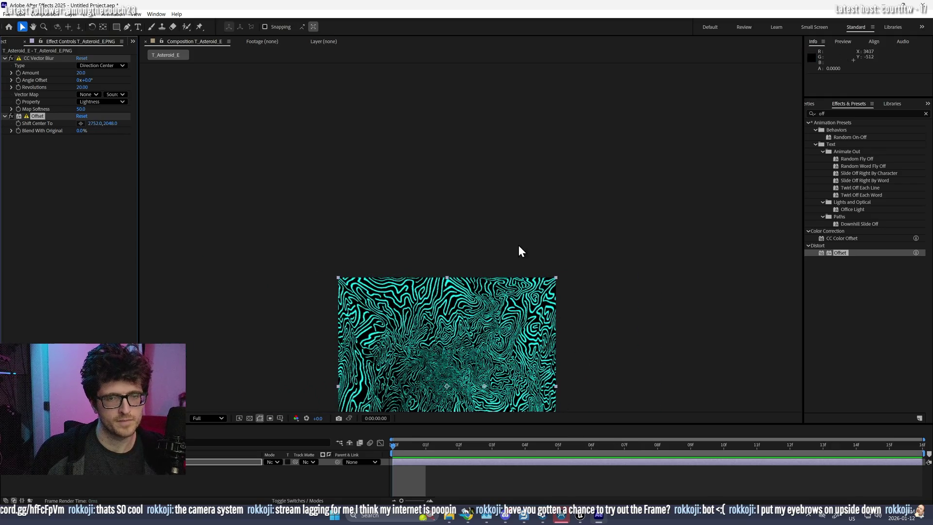
{"action": "mouse_move", "coordinate": [559, 304]}
{"action": "left_mouse_down"}
{"action": "mouse_move", "coordinate": [548, 121]}
{"action": "mouse_move", "coordinate": [529, 187]}
{"action": "left_mouse_up"}
{"action": "scroll", "coordinate": [535, 239], "scroll_direction": "up", "scroll_amount": 3}
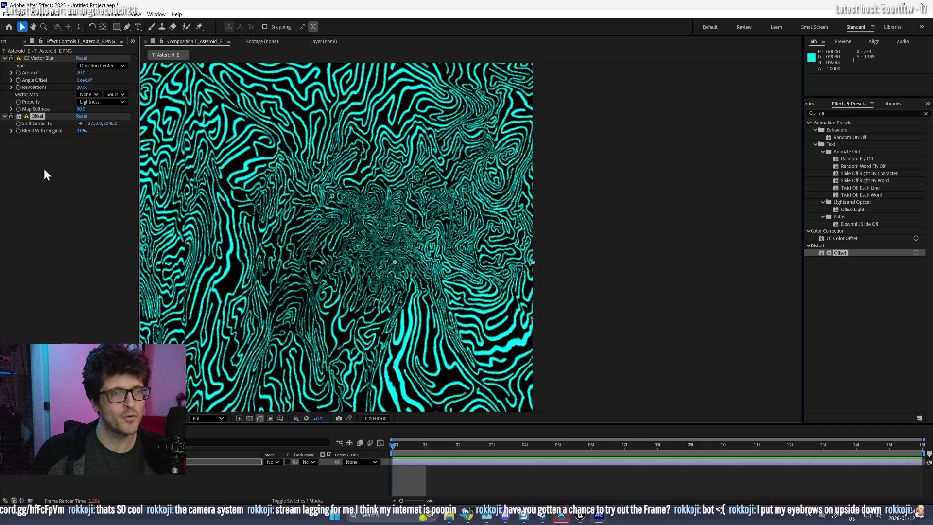
{"action": "left_click", "coordinate": [51, 140]}
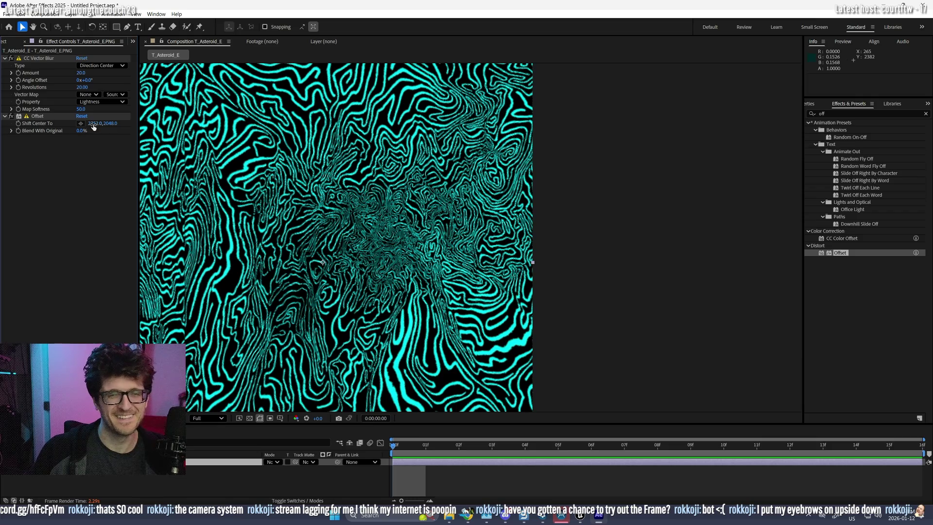
- Scrub Offset's Shift Center To to 3326, 2584 to slide the texture
{"action": "scroll", "coordinate": [157, 225], "scroll_direction": "up", "scroll_amount": 5}
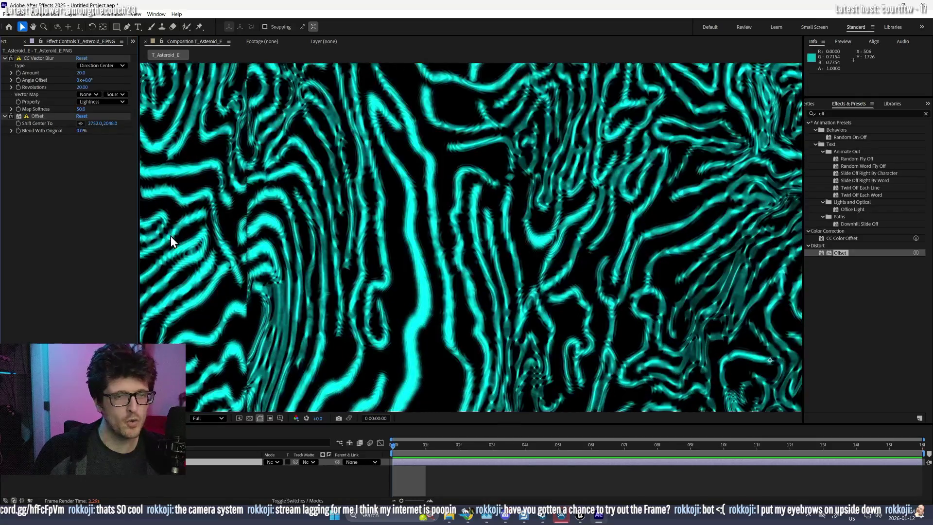
{"action": "scroll", "coordinate": [170, 235], "scroll_direction": "down", "scroll_amount": 2}
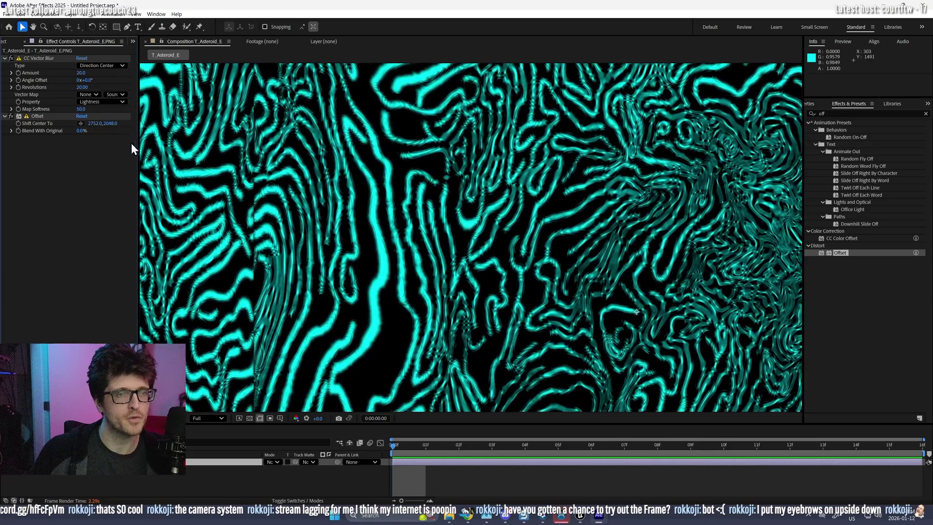
{"action": "scroll", "coordinate": [403, 218], "scroll_direction": "down", "scroll_amount": 3}
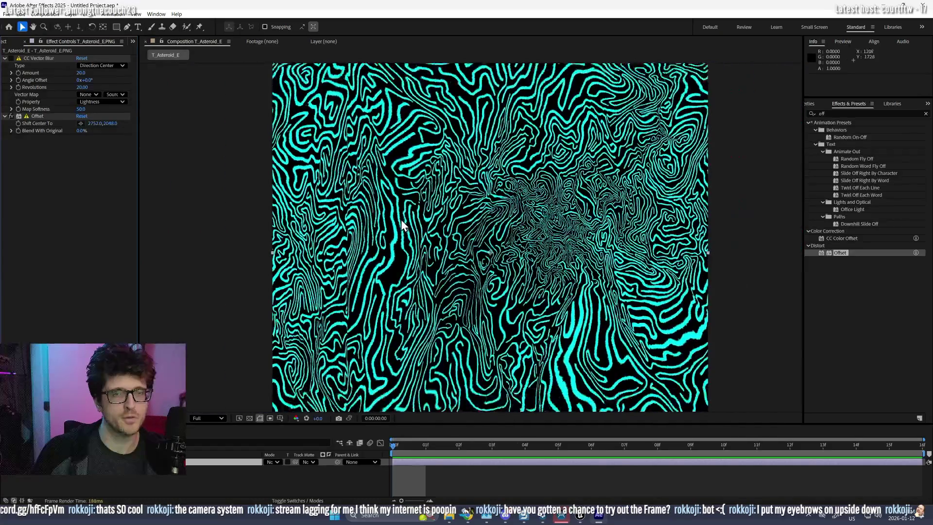
{"action": "mouse_move", "coordinate": [96, 125]}
{"action": "left_mouse_down"}
{"action": "mouse_move", "coordinate": [331, 121]}
{"action": "mouse_move", "coordinate": [144, 128]}
{"action": "mouse_move", "coordinate": [214, 120]}
{"action": "left_mouse_up"}
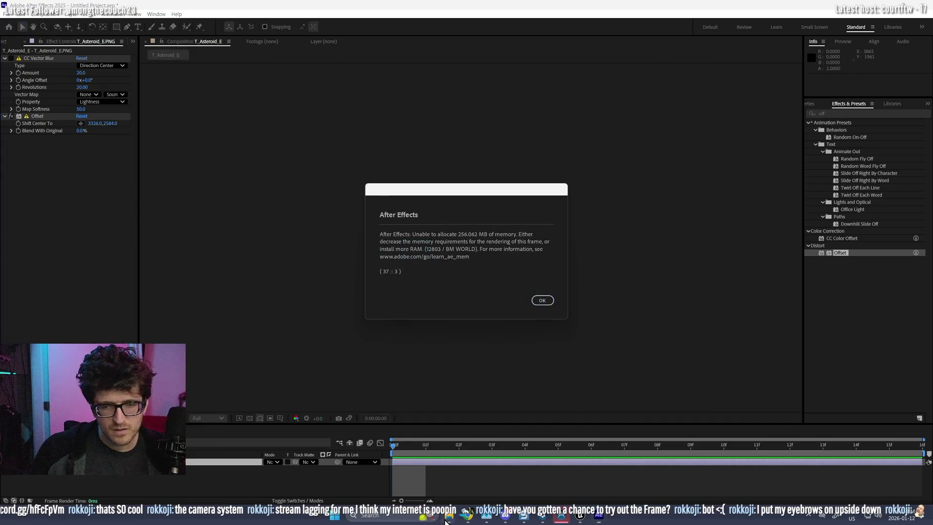
{"action": "mouse_move", "coordinate": [449, 517]}
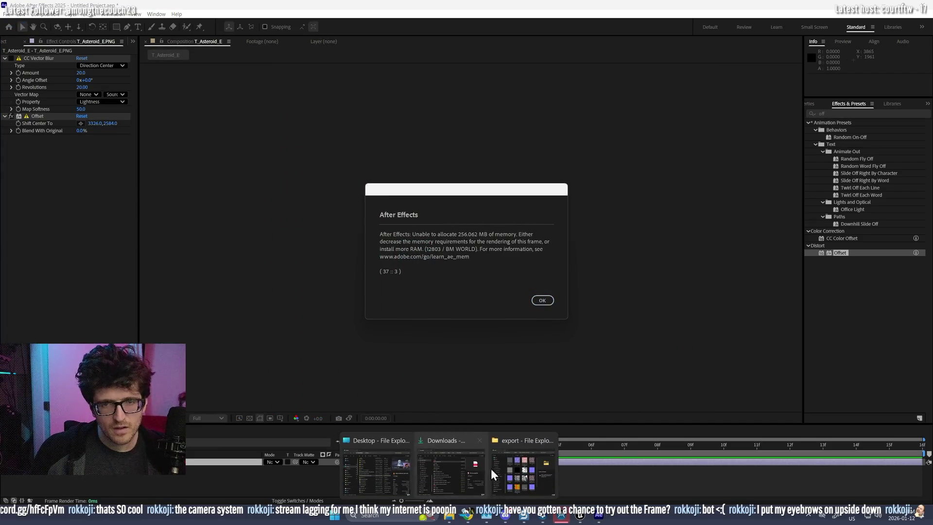
- Dismiss all three out-of-memory error dialogs
{"action": "left_click", "coordinate": [551, 299]}
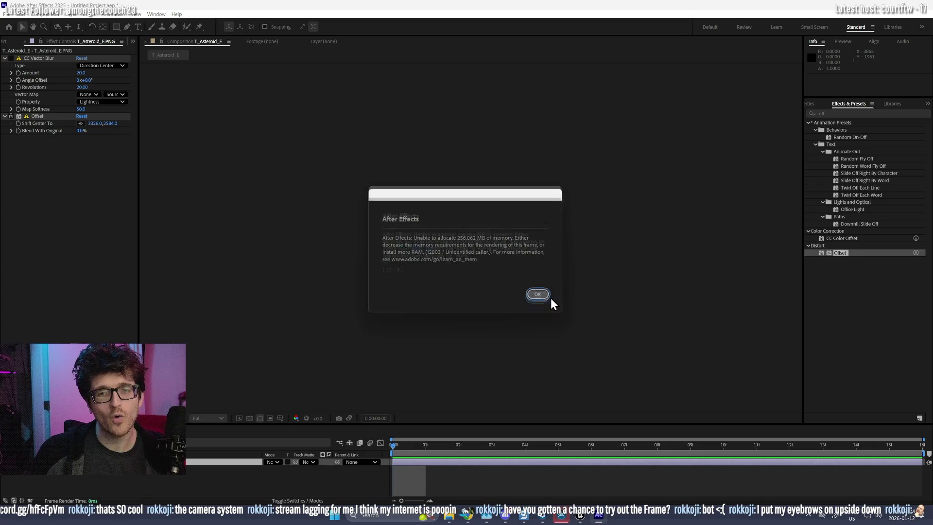
{"action": "left_click", "coordinate": [547, 301]}
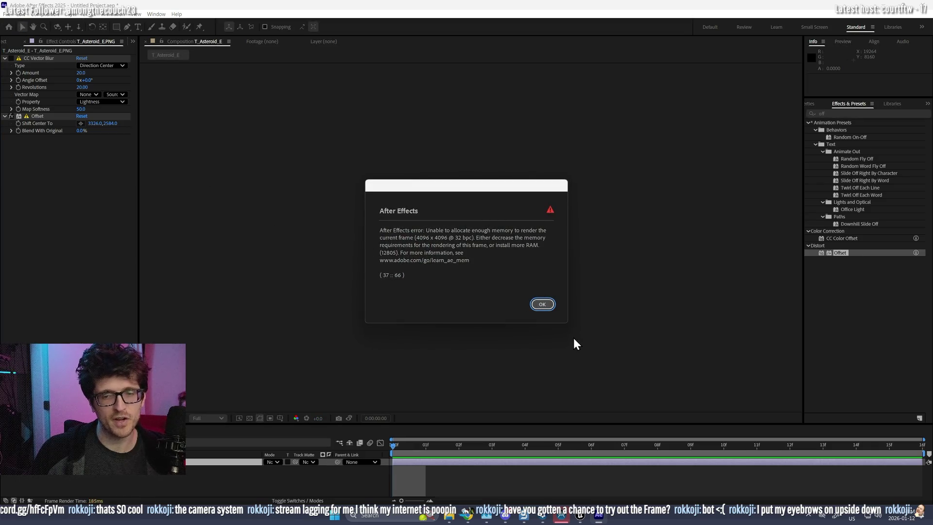
{"action": "left_click", "coordinate": [542, 306]}
{"action": "scroll", "coordinate": [413, 259], "scroll_direction": "up", "scroll_amount": 5}
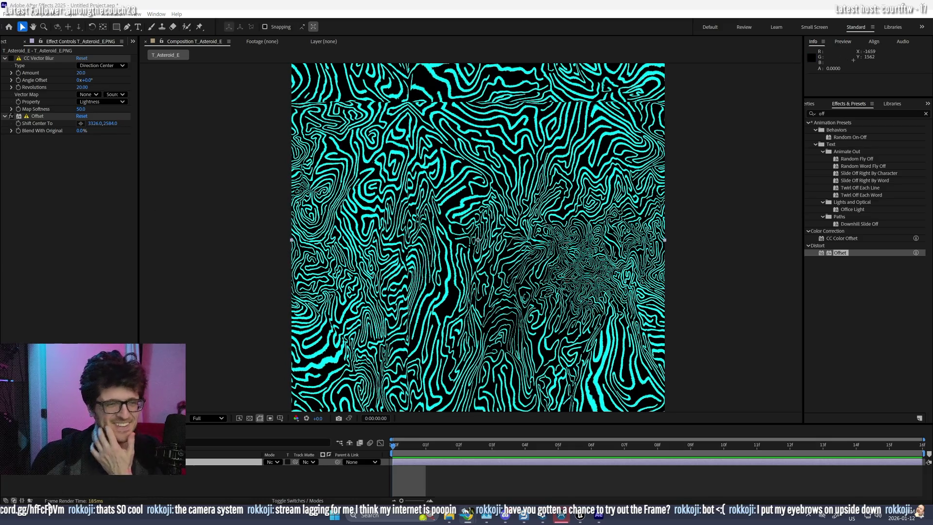
- Toggle the Offset effect off and on and scrub its shift center values
{"action": "left_click", "coordinate": [11, 116]}
{"action": "left_click", "coordinate": [11, 116]}
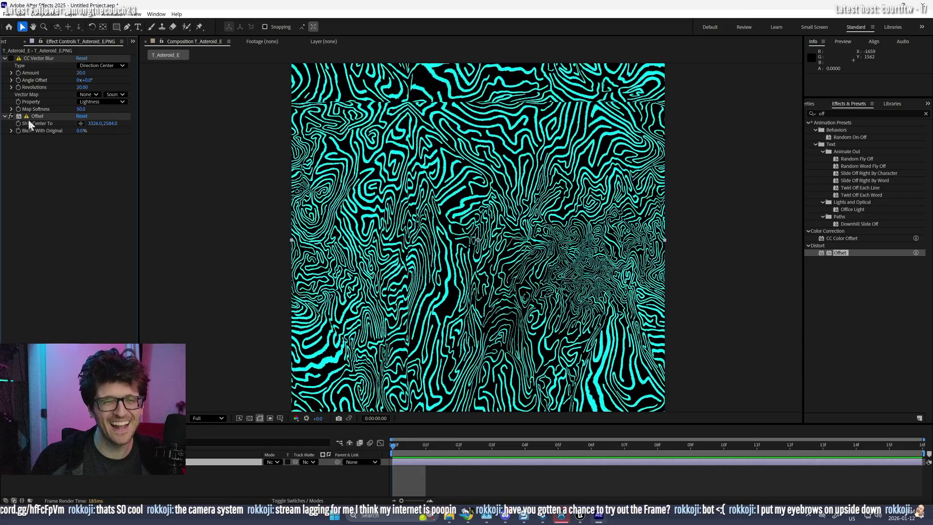
{"action": "mouse_move", "coordinate": [95, 123]}
{"action": "left_mouse_down"}
{"action": "mouse_move", "coordinate": [283, 94]}
{"action": "mouse_move", "coordinate": [141, 129]}
{"action": "mouse_move", "coordinate": [165, 123]}
{"action": "left_mouse_up"}
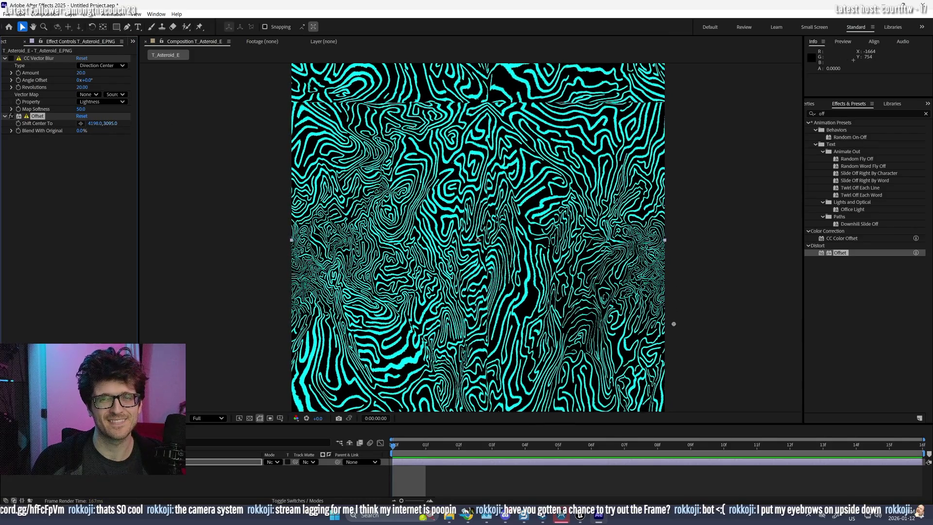
{"action": "left_click_drag", "start_coordinate": [284, 132], "coordinate": [125, 129]}
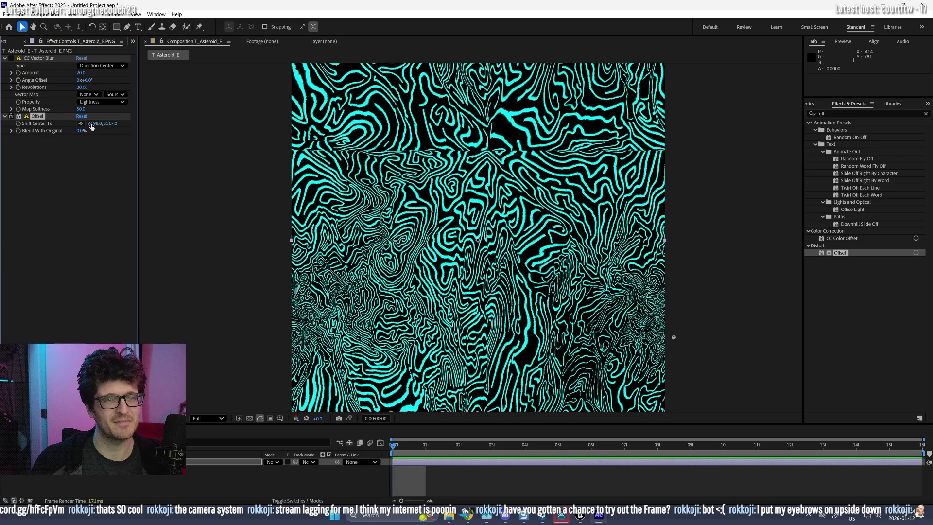
- Enter 4096, 4096 for Offset's shift center and move CC Vector Blur below Offset
{"action": "left_click", "coordinate": [95, 123]}
{"action": "type", "text": "4096"}
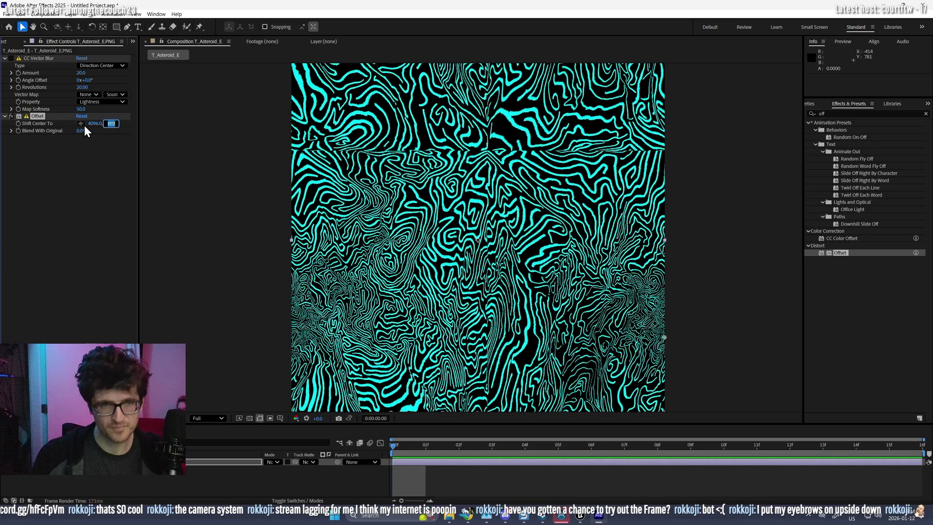
{"action": "key", "text": "Tab"}
{"action": "type", "text": "4096"}
{"action": "key", "text": "Return"}
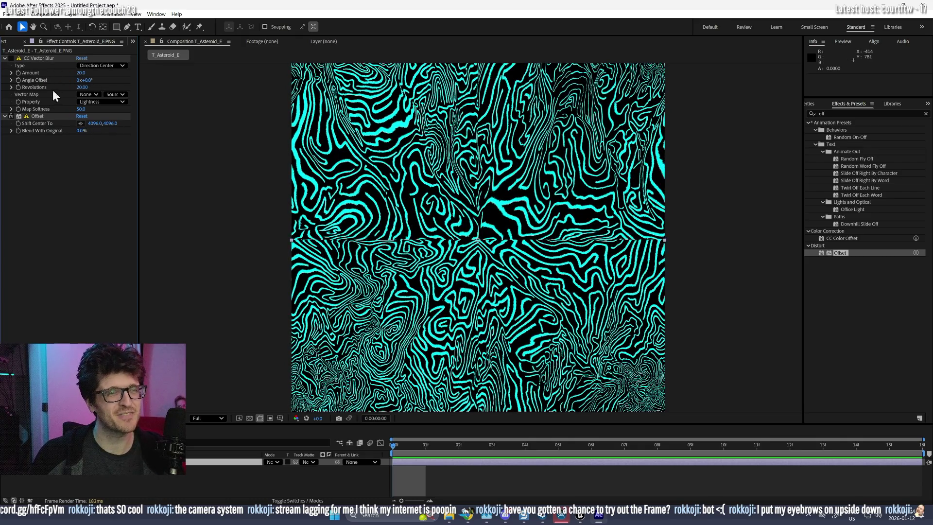
{"action": "left_click_drag", "start_coordinate": [42, 59], "coordinate": [44, 163]}
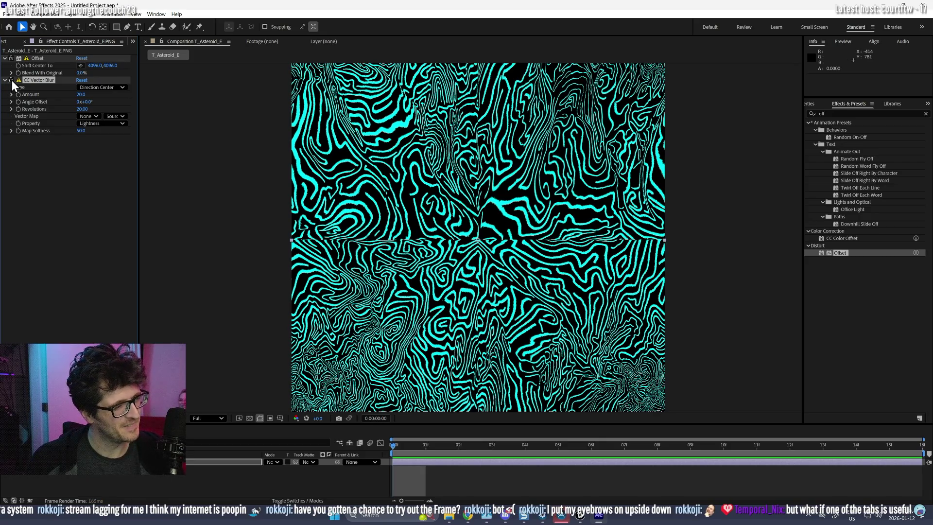
- Try CC Vector Blur's Constant Length type, then undo back to Direction Center
{"action": "scroll", "coordinate": [382, 243], "scroll_direction": "up", "scroll_amount": 2}
{"action": "scroll", "coordinate": [384, 243], "scroll_direction": "up", "scroll_amount": 1}
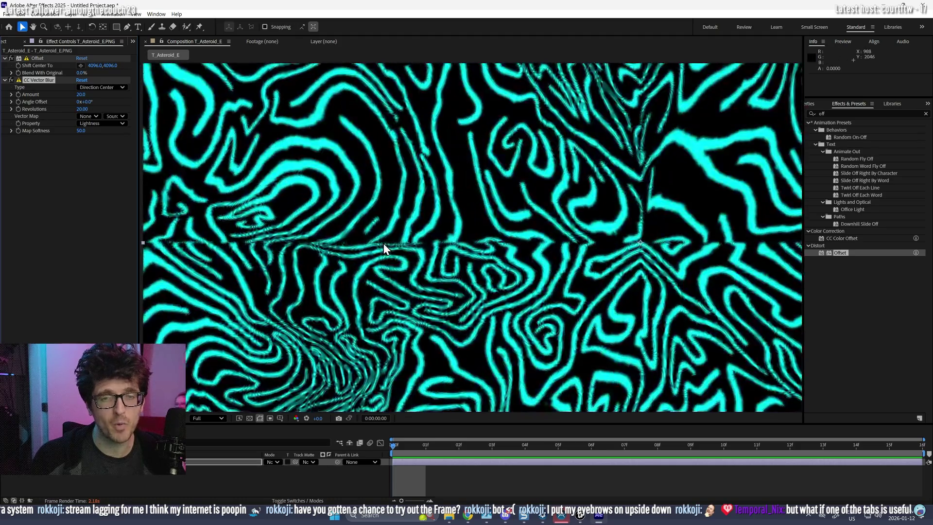
{"action": "left_click", "coordinate": [89, 89]}
{"action": "left_click", "coordinate": [104, 104]}
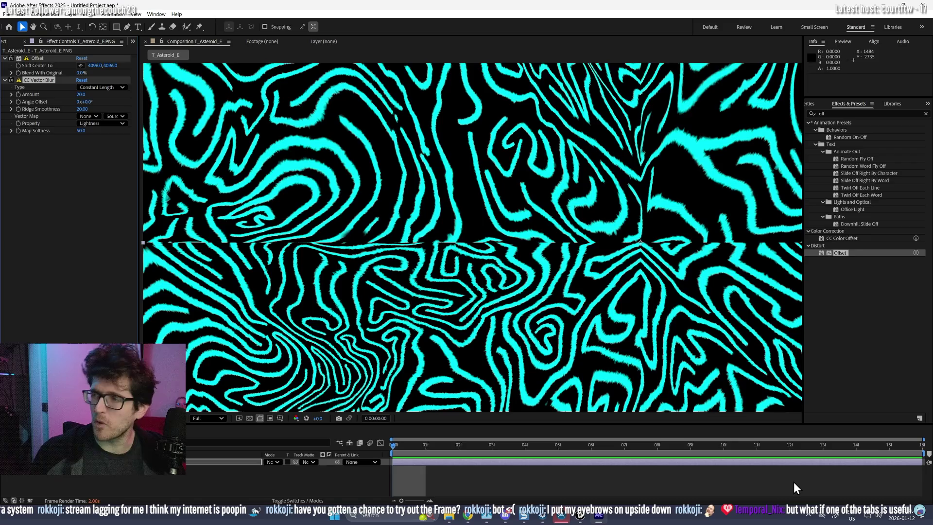
{"action": "scroll", "coordinate": [280, 214], "scroll_direction": "up", "scroll_amount": 1}
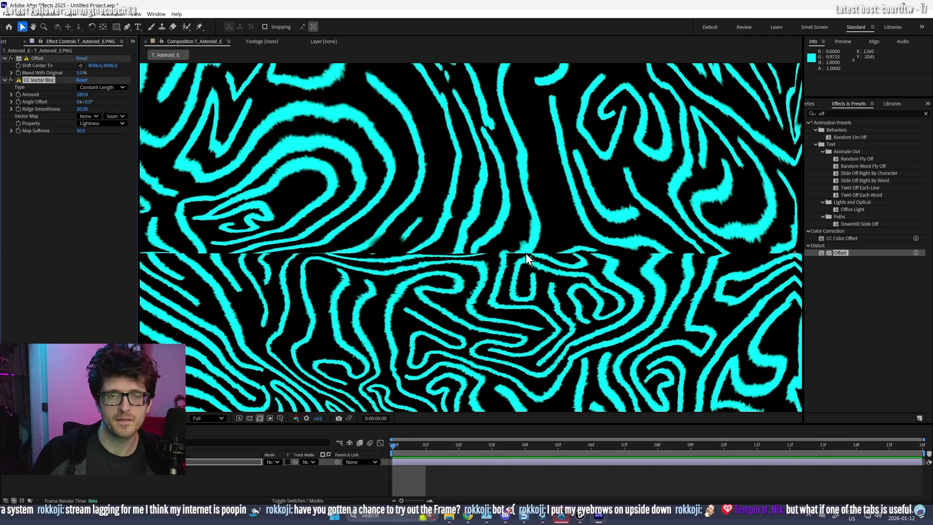
{"action": "scroll", "coordinate": [525, 253], "scroll_direction": "down", "scroll_amount": 2}
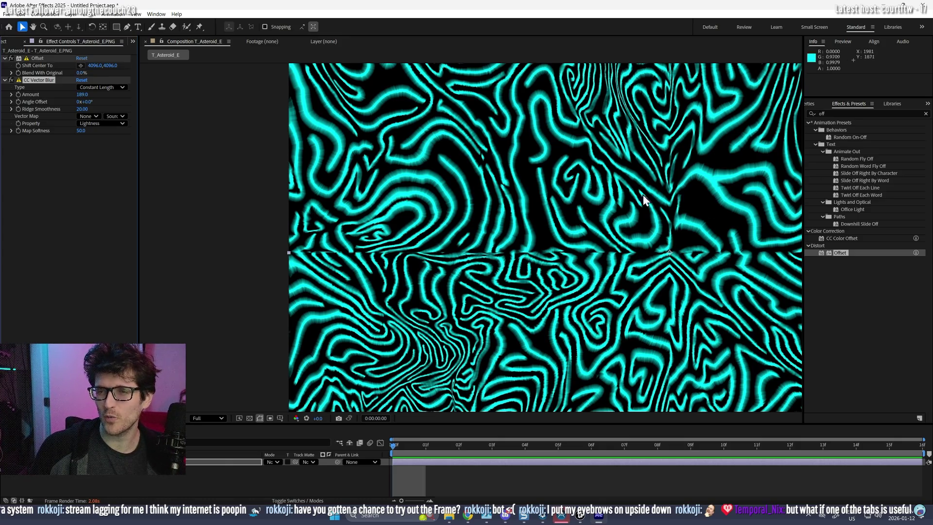
{"action": "key", "text": "ctrl+z"}
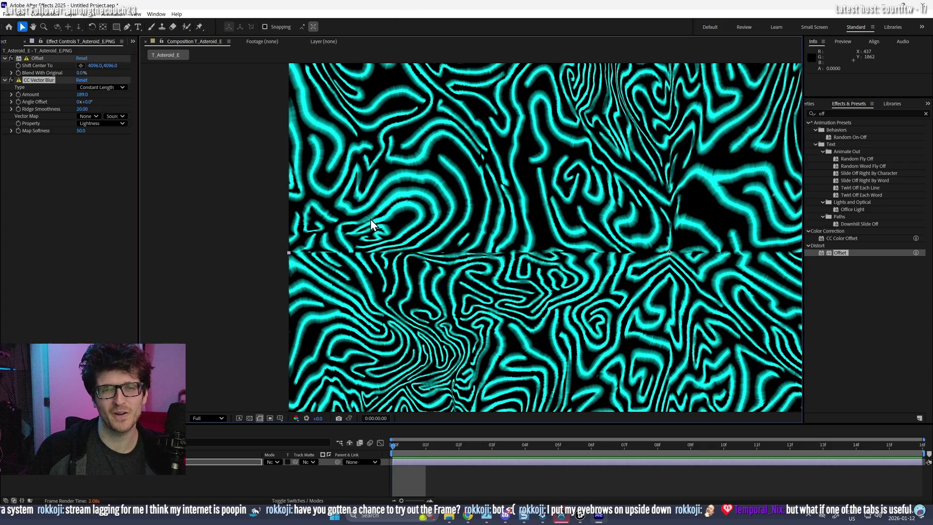
{"action": "key", "text": "ctrl+z"}
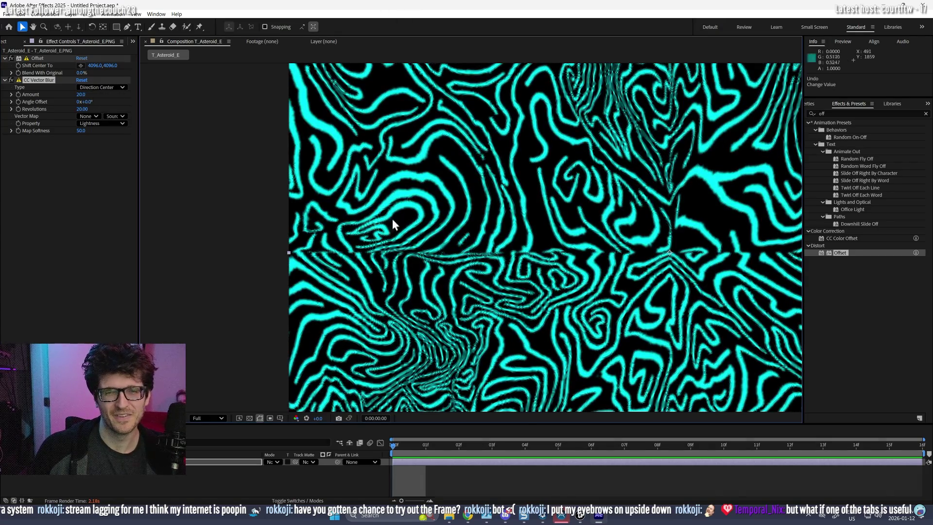
- Set CC Vector Blur Revolutions to 10 and pan to view the whole layer
{"action": "left_click", "coordinate": [82, 109]}
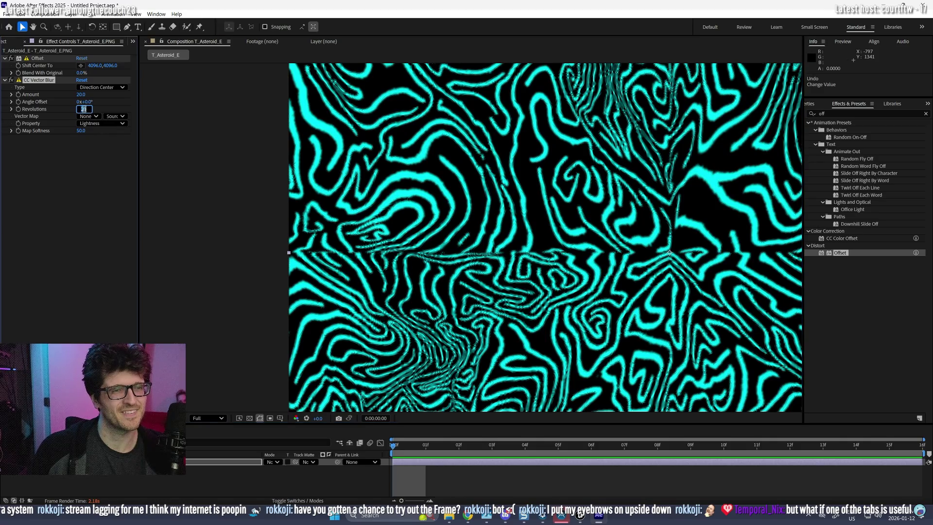
{"action": "type", "text": "10"}
{"action": "key", "text": "Return"}
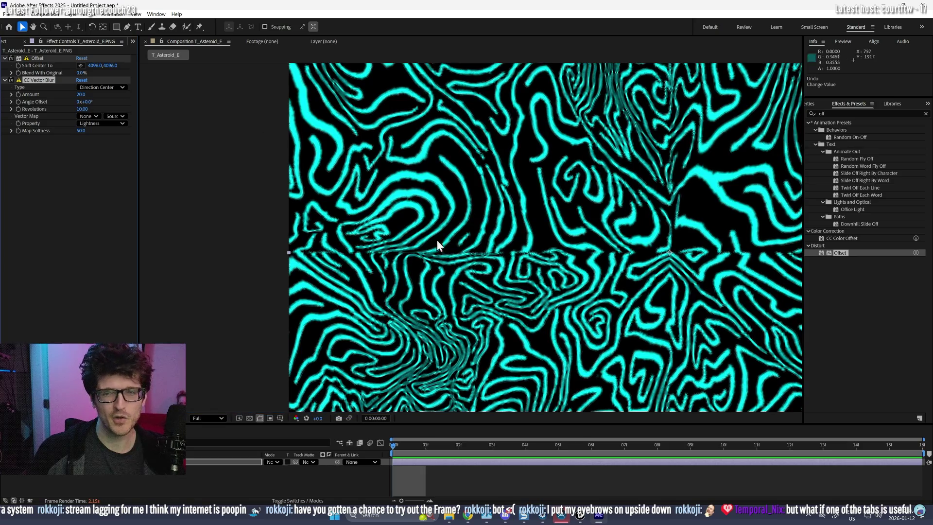
{"action": "scroll", "coordinate": [486, 279], "scroll_direction": "up", "scroll_amount": 1}
{"action": "scroll", "coordinate": [486, 279], "scroll_direction": "down", "scroll_amount": 4}
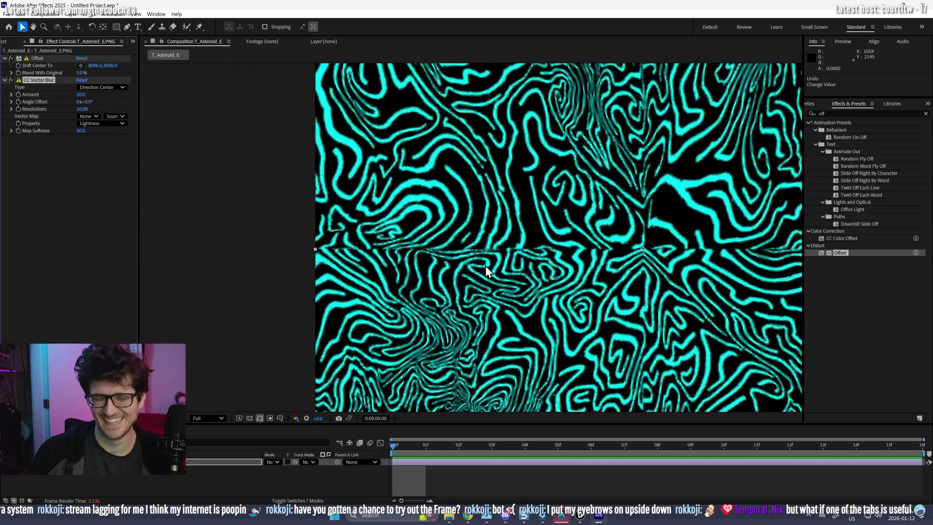
{"action": "scroll", "coordinate": [648, 223], "scroll_direction": "up", "scroll_amount": 3}
{"action": "scroll", "coordinate": [649, 223], "scroll_direction": "right", "scroll_amount": 3}
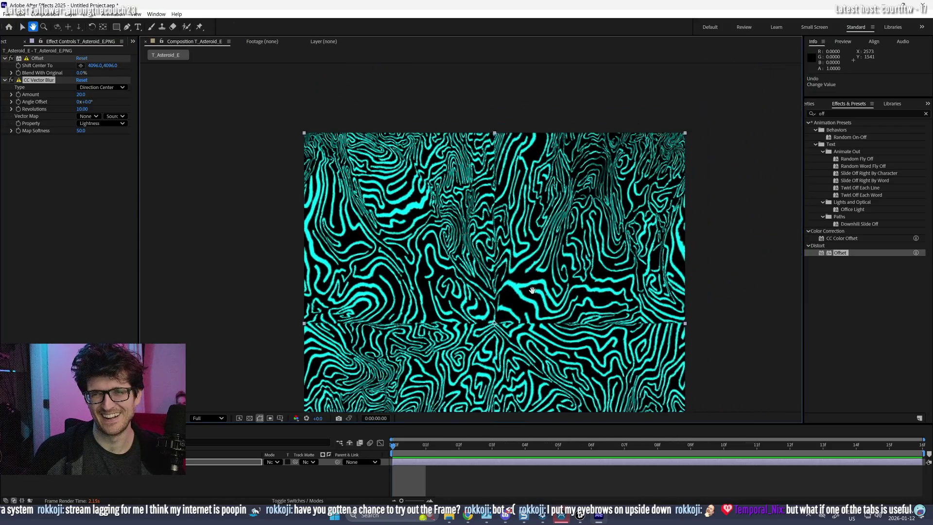
{"action": "scroll", "coordinate": [588, 167], "scroll_direction": "up", "scroll_amount": 2}
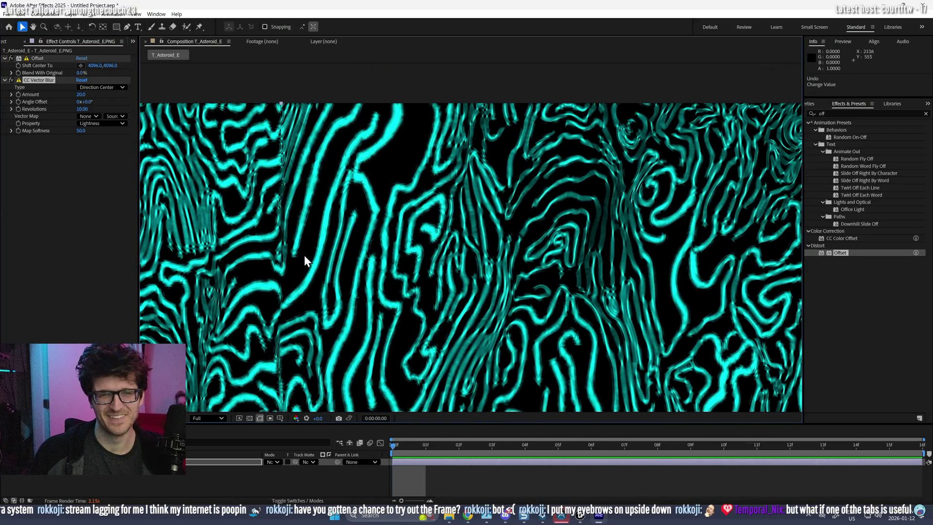
{"action": "scroll", "coordinate": [298, 299], "scroll_direction": "down", "scroll_amount": 3}
{"action": "mouse_move", "coordinate": [312, 235]}
{"action": "left_mouse_down"}
{"action": "mouse_move", "coordinate": [349, 69]}
{"action": "mouse_move", "coordinate": [413, 69]}
{"action": "left_mouse_up"}
{"action": "key", "text": "v"}
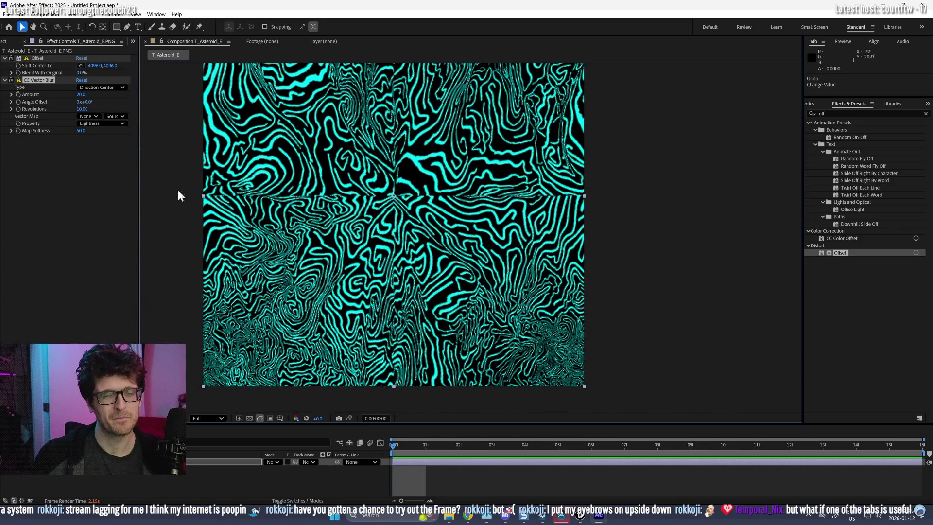
{"action": "scroll", "coordinate": [365, 204], "scroll_direction": "up", "scroll_amount": 1}
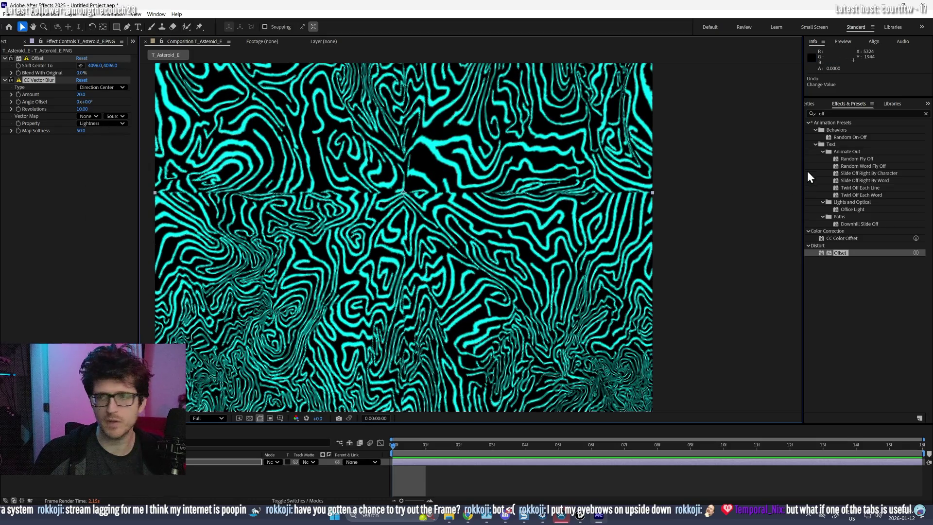
{"action": "left_click", "coordinate": [854, 115]}
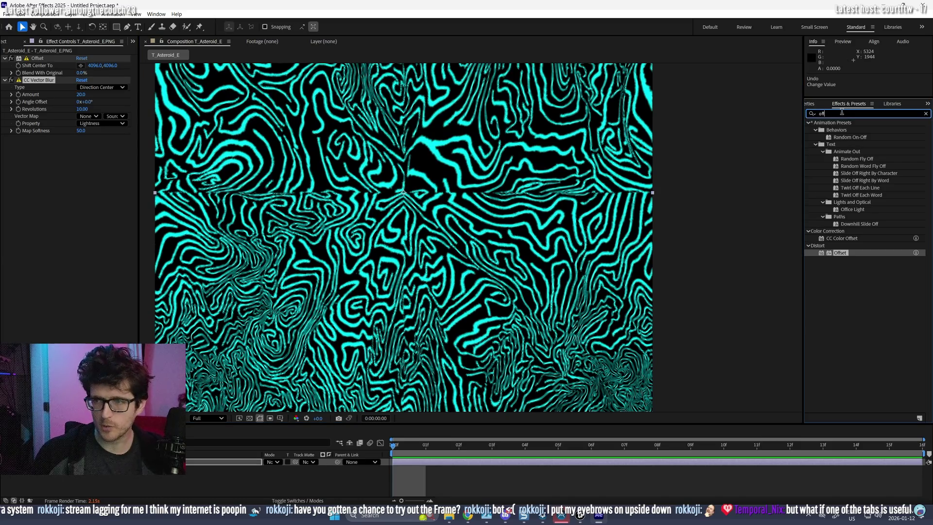
- Apply Turbulent Displace to the texture, keep Pin All pinning, and raise Amount to 115
{"action": "type", "text": "turb"}
{"action": "mouse_move", "coordinate": [846, 130]}
{"action": "left_mouse_down"}
{"action": "mouse_move", "coordinate": [783, 141]}
{"action": "mouse_move", "coordinate": [547, 132]}
{"action": "mouse_move", "coordinate": [60, 65]}
{"action": "left_mouse_up"}
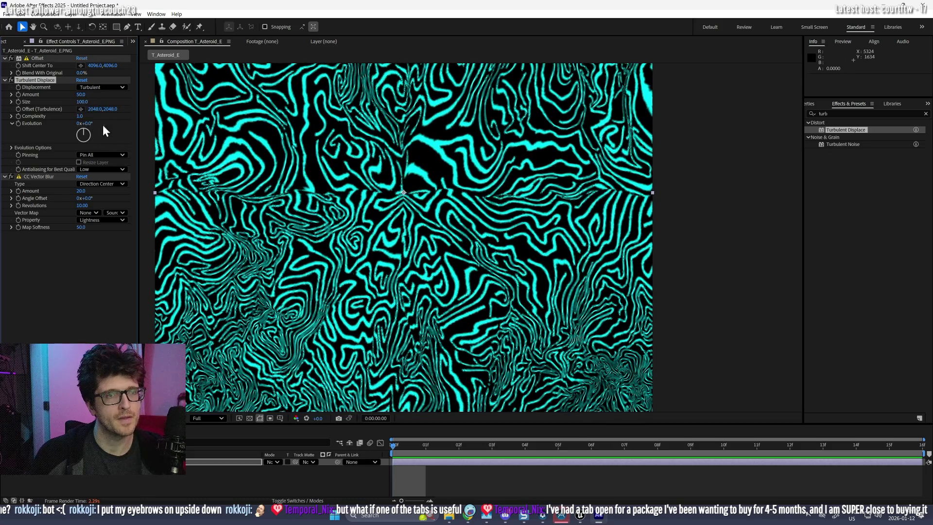
{"action": "left_click", "coordinate": [107, 156]}
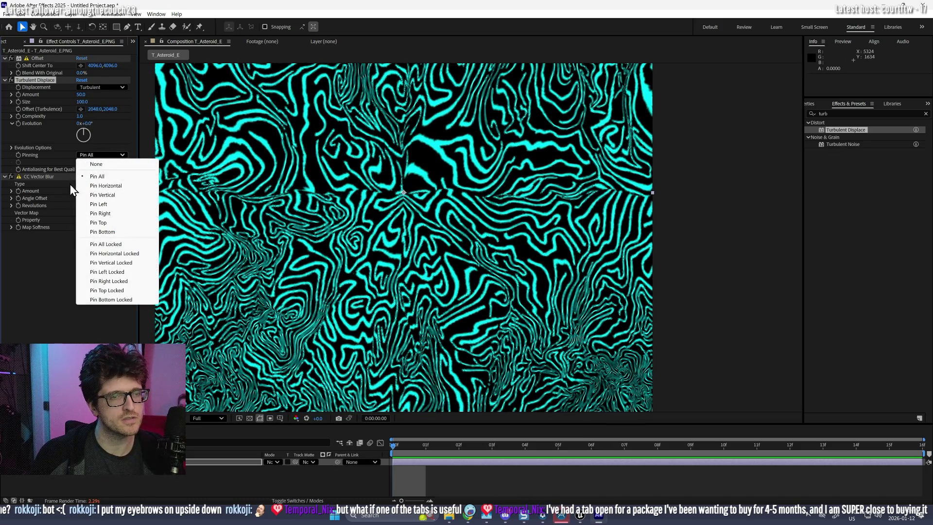
{"action": "left_click", "coordinate": [75, 244]}
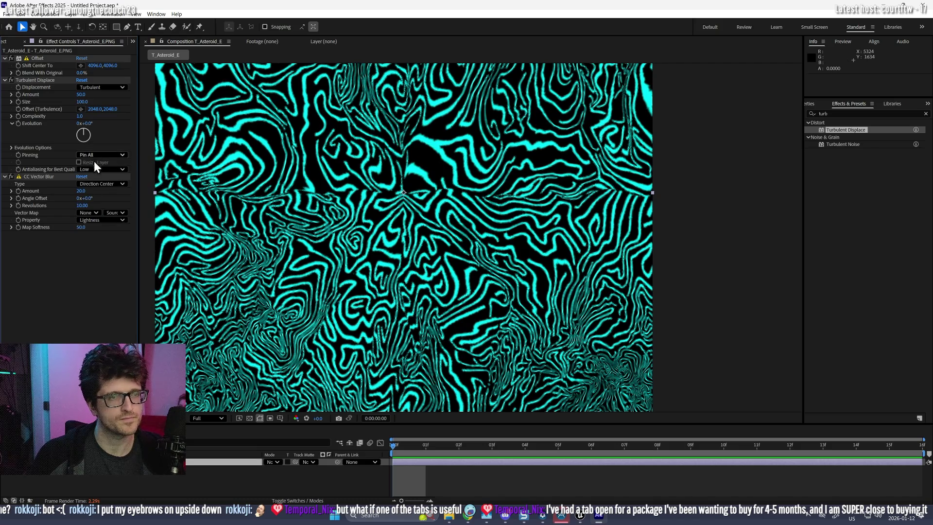
{"action": "left_click_drag", "start_coordinate": [81, 94], "coordinate": [113, 94]}
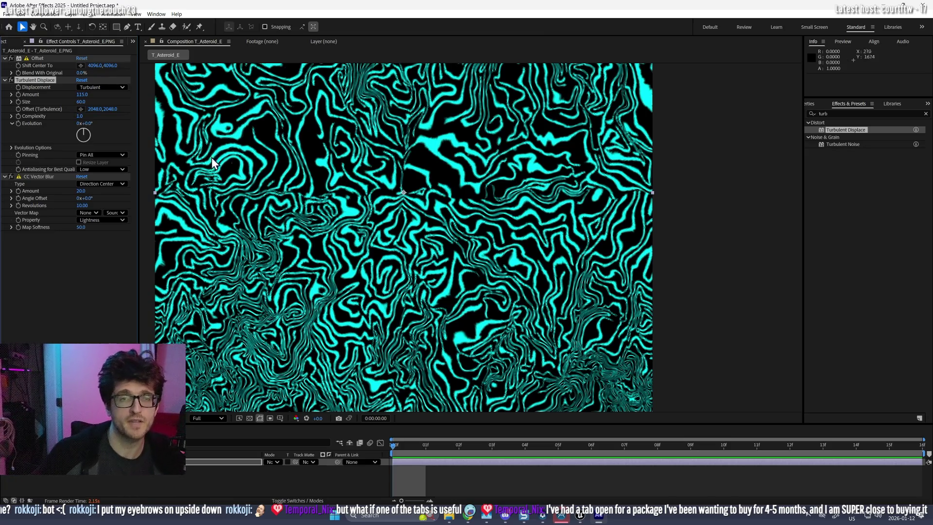
{"action": "scroll", "coordinate": [413, 249], "scroll_direction": "down", "scroll_amount": 2}
{"action": "scroll", "coordinate": [392, 209], "scroll_direction": "up", "scroll_amount": 2}
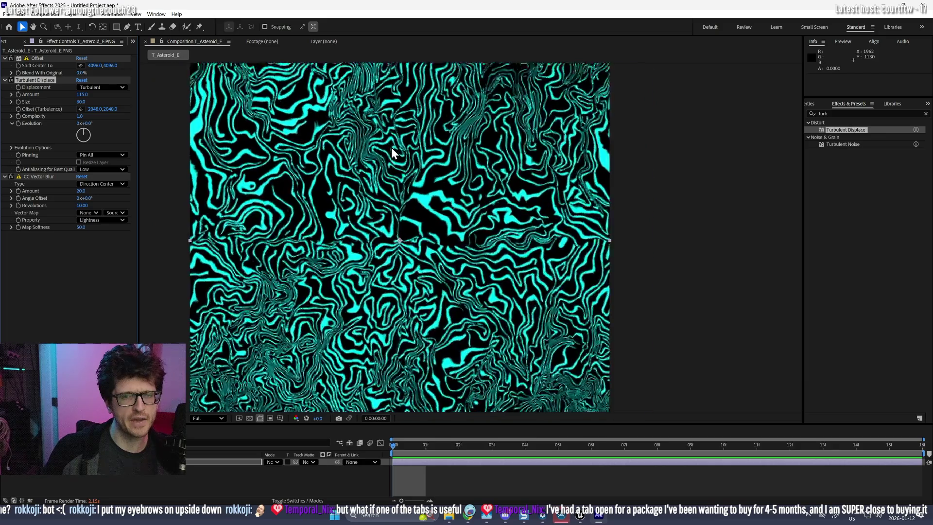
{"action": "scroll", "coordinate": [397, 195], "scroll_direction": "down", "scroll_amount": 2}
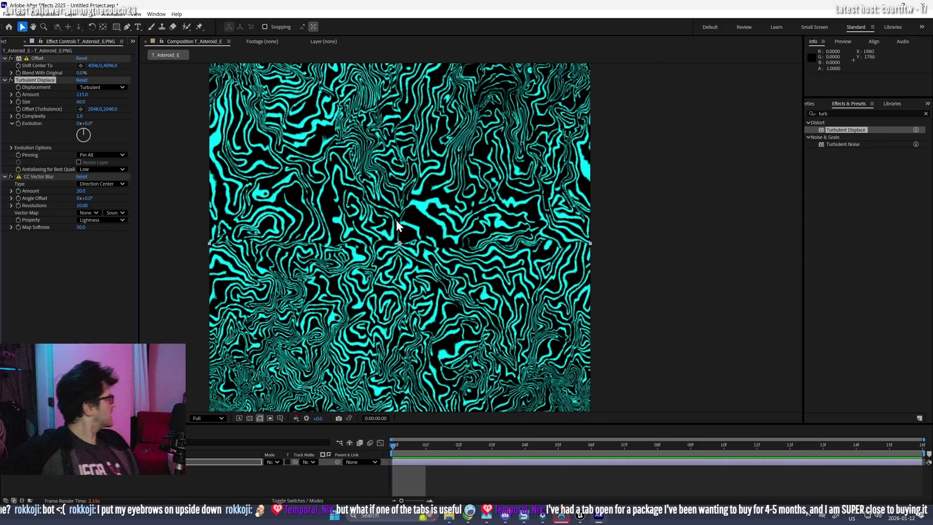
{"action": "scroll", "coordinate": [362, 293], "scroll_direction": "up", "scroll_amount": 2}
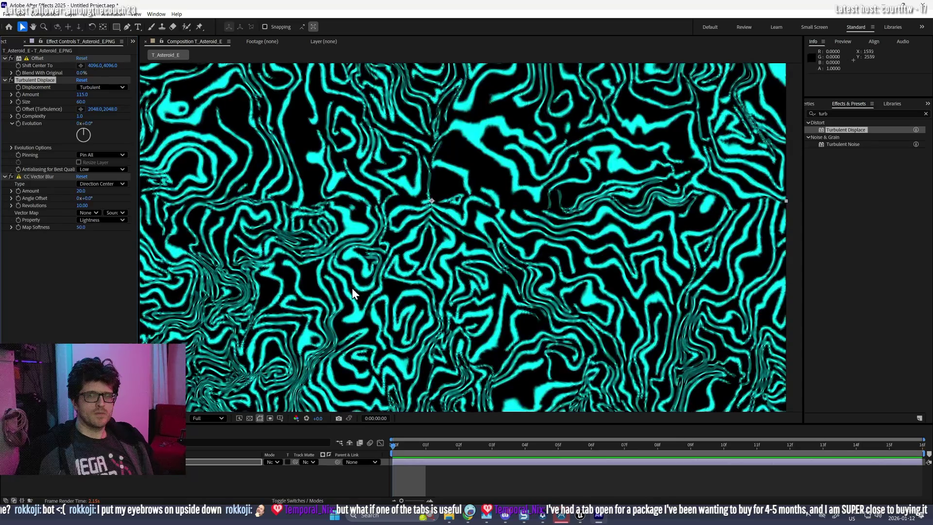
{"action": "scroll", "coordinate": [349, 213], "scroll_direction": "up", "scroll_amount": 2}
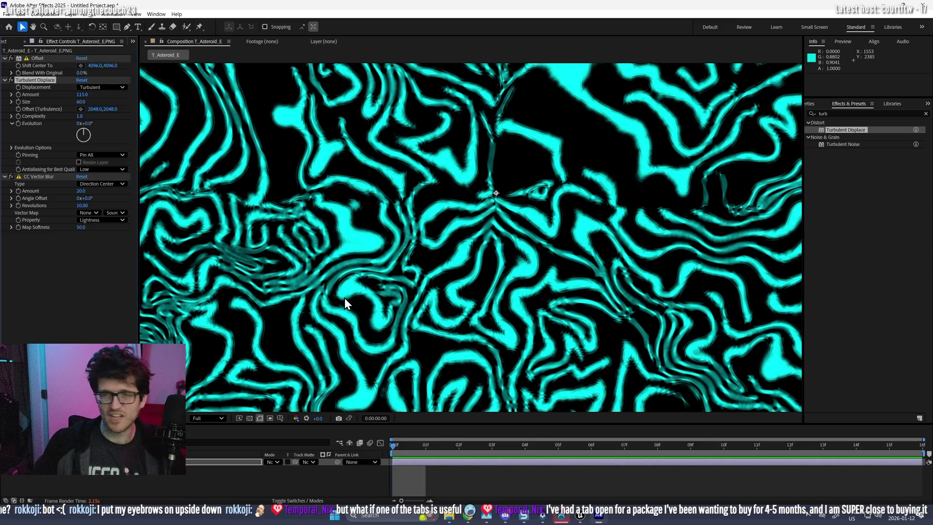
{"action": "scroll", "coordinate": [456, 209], "scroll_direction": "down", "scroll_amount": 4}
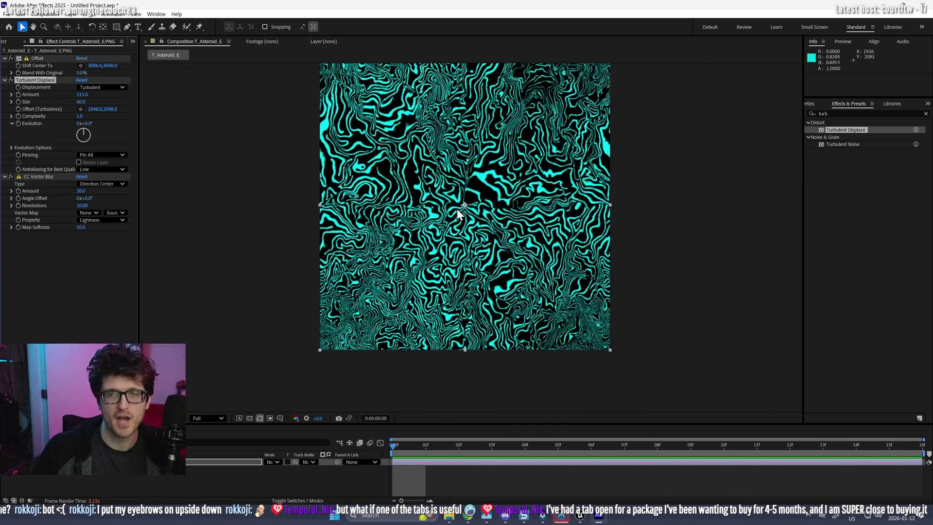
{"action": "scroll", "coordinate": [458, 214], "scroll_direction": "up", "scroll_amount": 2}
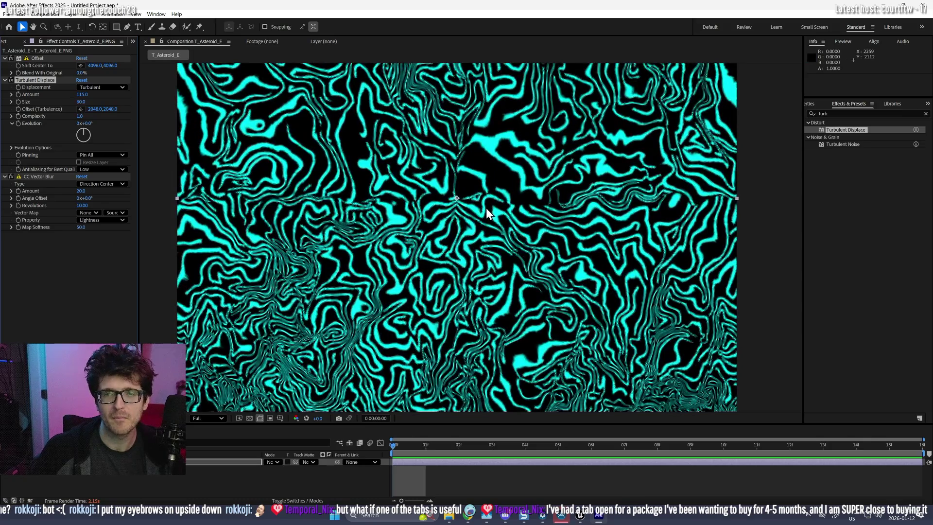
{"action": "scroll", "coordinate": [407, 190], "scroll_direction": "down", "scroll_amount": 1}
{"action": "scroll", "coordinate": [292, 302], "scroll_direction": "down", "scroll_amount": 1}
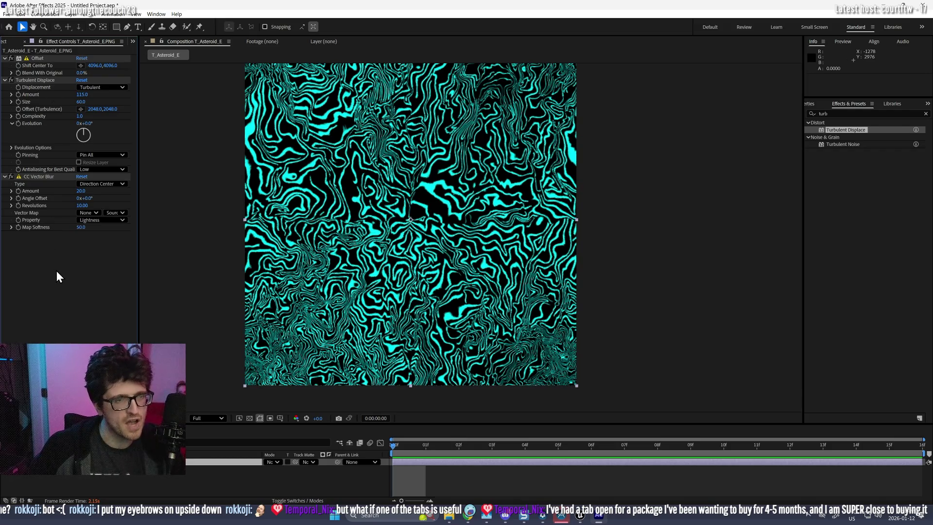
- Duplicate Offset, move Offset 2 below CC Vector Blur, and switch it off
{"action": "key", "text": "ctrl+d"}
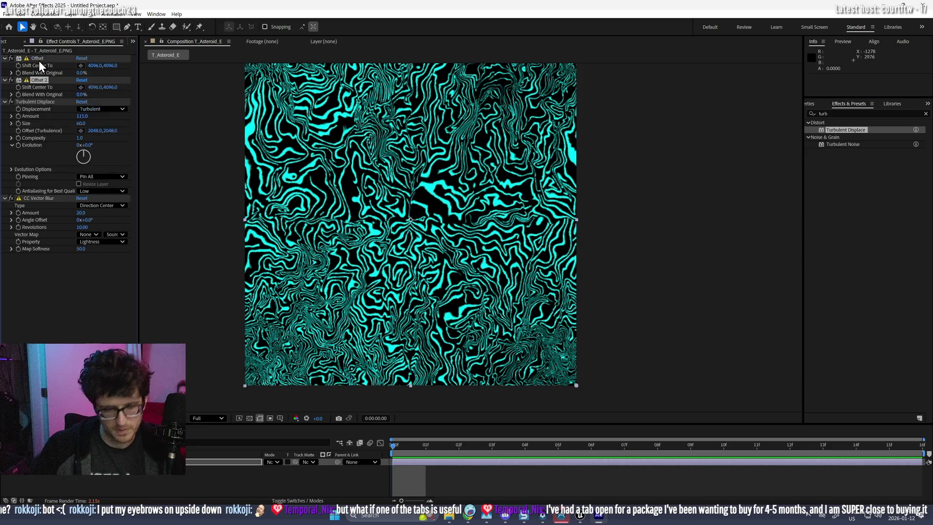
{"action": "left_click_drag", "start_coordinate": [37, 79], "coordinate": [72, 270]}
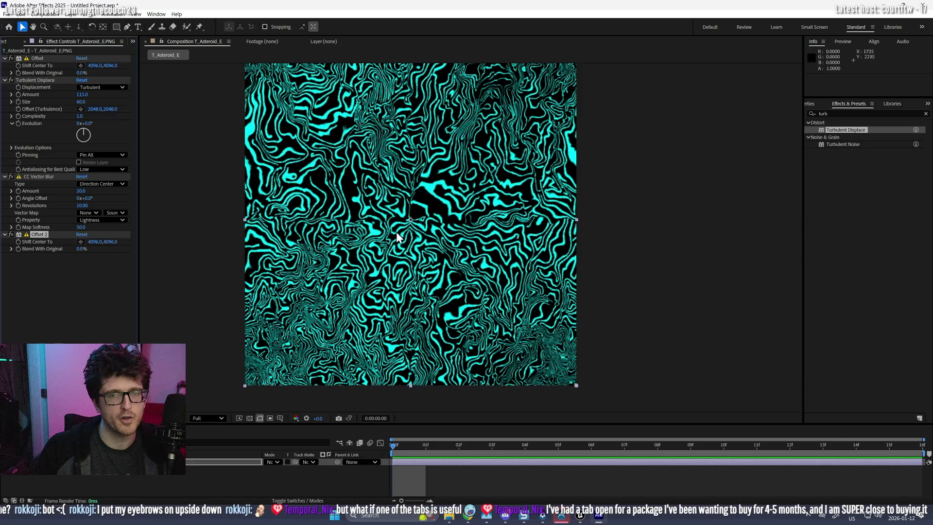
{"action": "scroll", "coordinate": [404, 219], "scroll_direction": "up", "scroll_amount": 1}
{"action": "scroll", "coordinate": [403, 220], "scroll_direction": "up", "scroll_amount": 2}
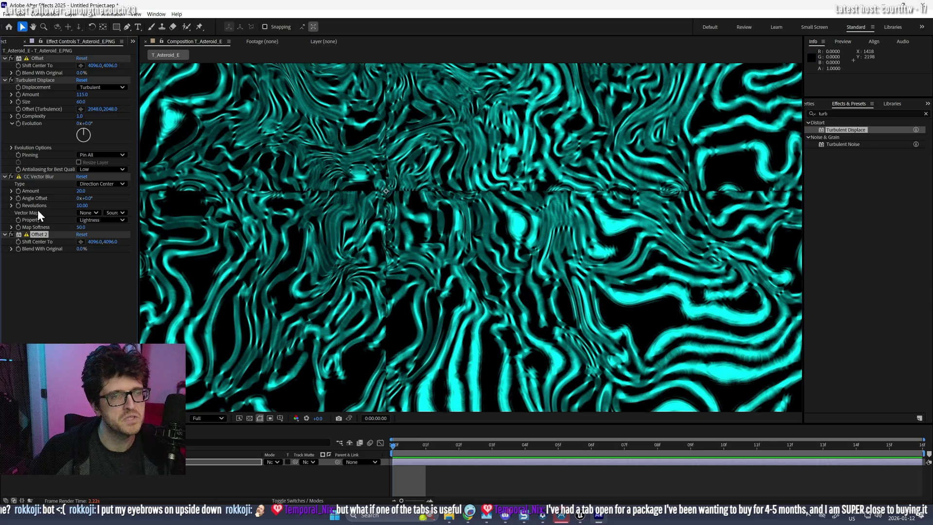
{"action": "left_click", "coordinate": [11, 235]}
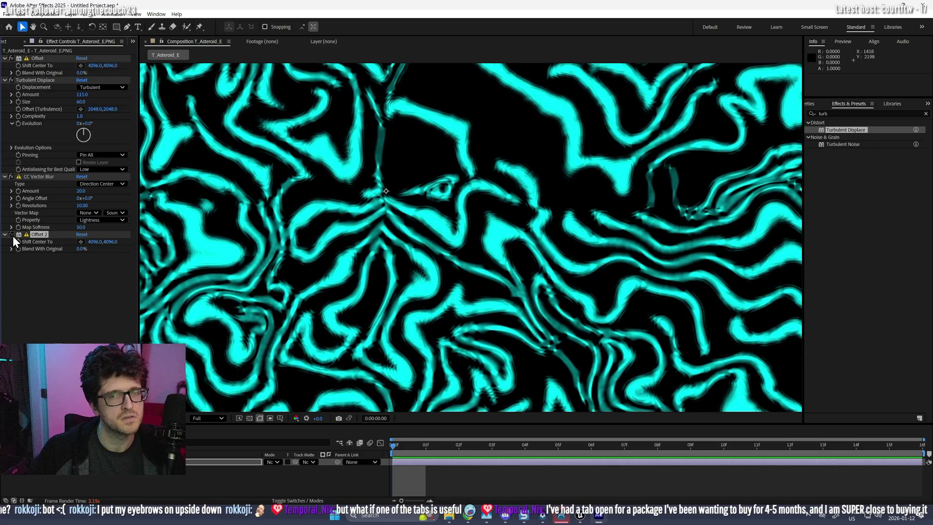
{"action": "scroll", "coordinate": [454, 270], "scroll_direction": "down", "scroll_amount": 3}
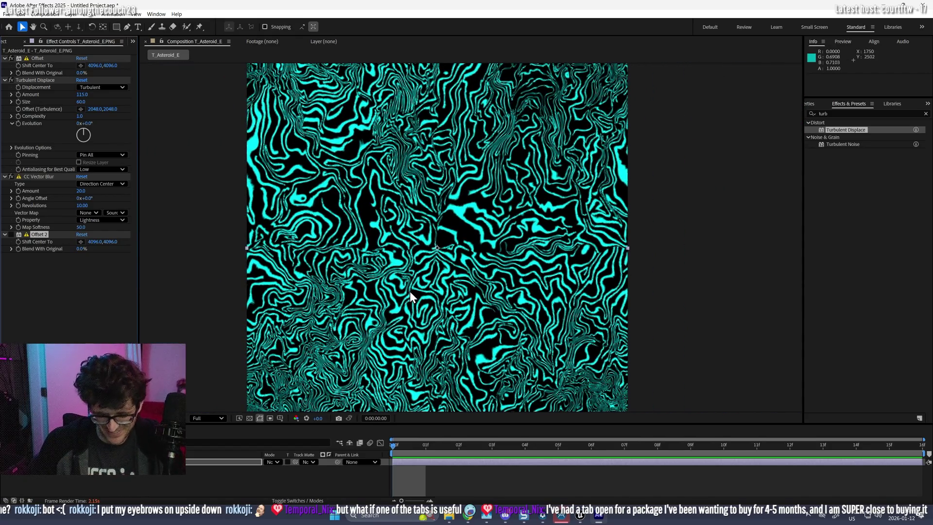
- Delete the CC Vector Blur effect from the asteroid layer
{"action": "left_click", "coordinate": [37, 322]}
{"action": "left_click", "coordinate": [38, 178]}
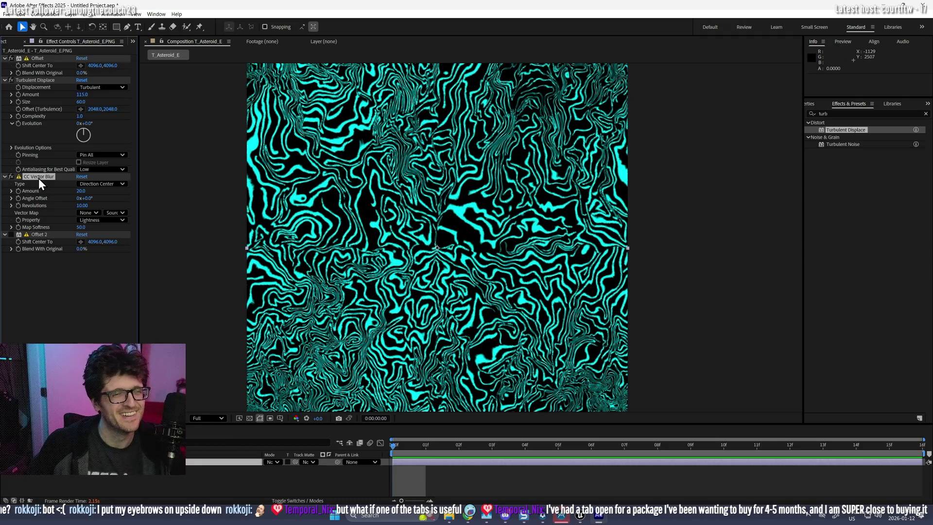
{"action": "key", "text": "Delete"}
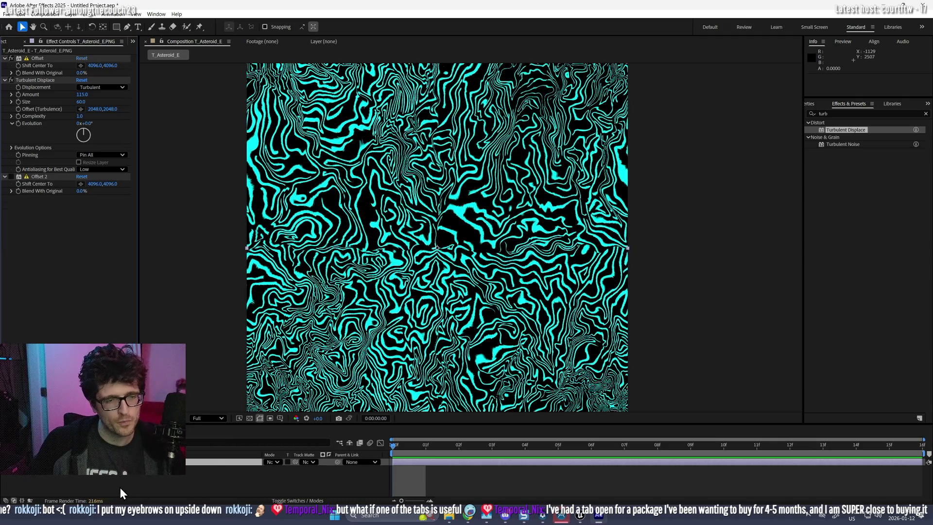
- Enlarge the composition to 4500 px in Composition Settings
{"action": "right_click", "coordinate": [119, 488]}
{"action": "left_click", "coordinate": [161, 397]}
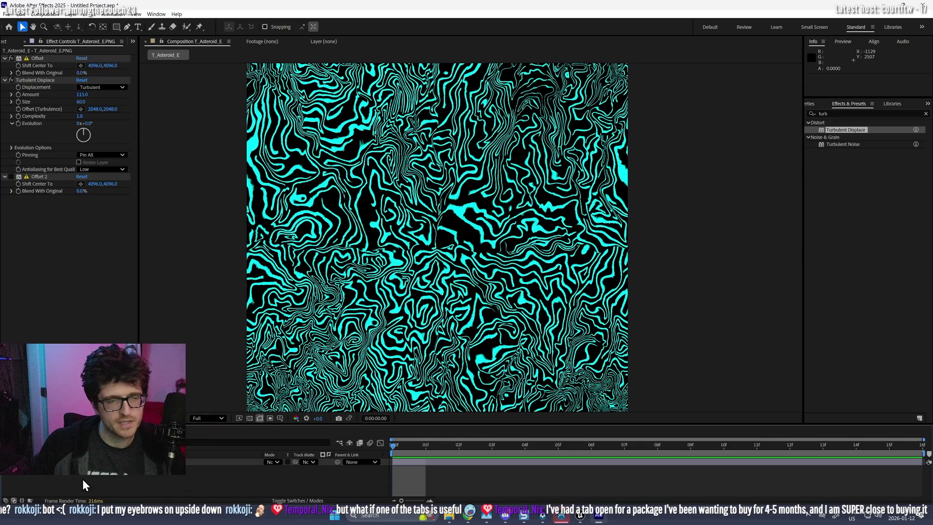
{"action": "left_click", "coordinate": [407, 205]}
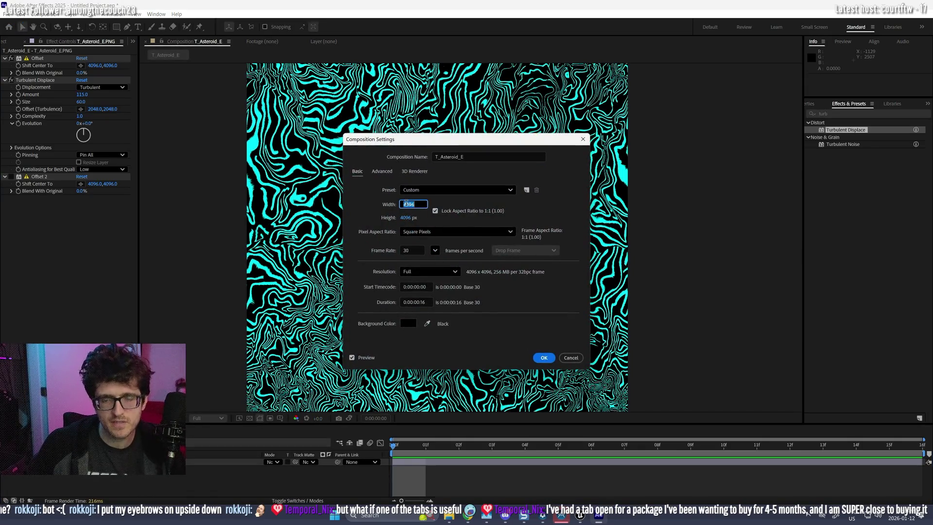
{"action": "type", "text": "4500"}
{"action": "key", "text": "Return"}
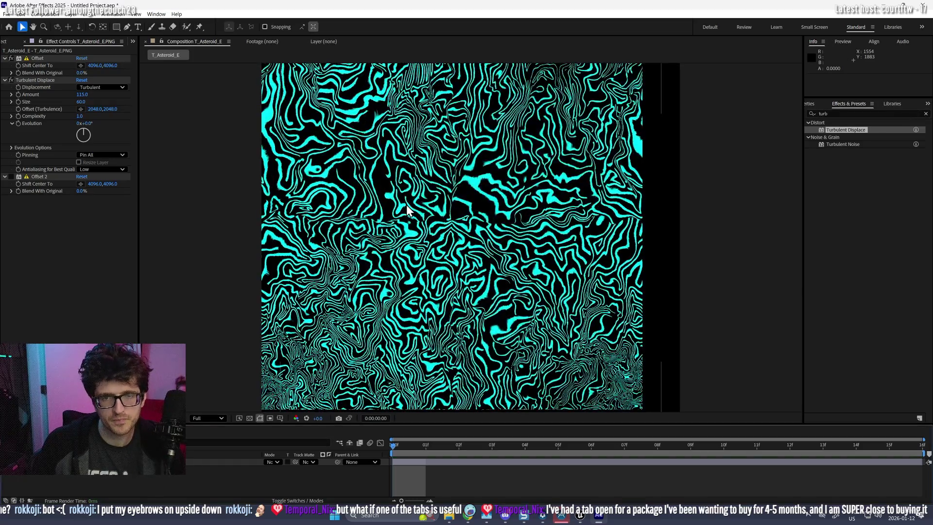
- Add a new adjustment layer and paste CC Vector Blur onto it
{"action": "right_click", "coordinate": [188, 376]}
{"action": "mouse_move", "coordinate": [233, 381]}
{"action": "left_click", "coordinate": [318, 448]}
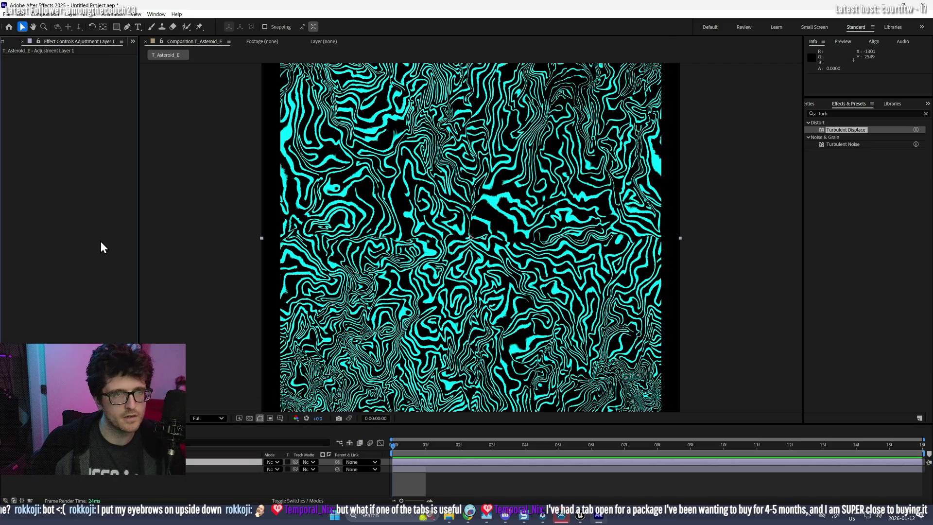
{"action": "key", "text": "ctrl+alt+shift+e"}
- Cut Offset 2 from the asteroid layer and pre-compose both layers as 'Texture'
{"action": "left_click", "coordinate": [81, 473]}
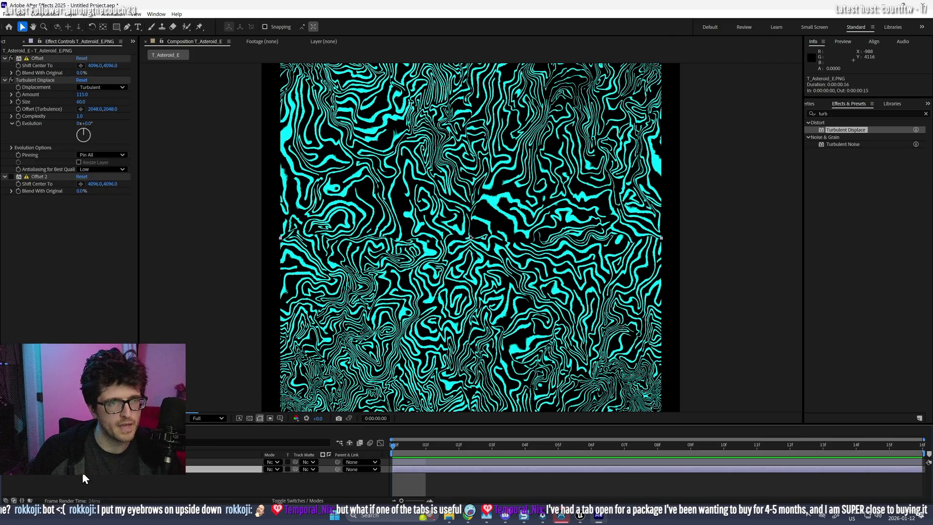
{"action": "left_click", "coordinate": [11, 177]}
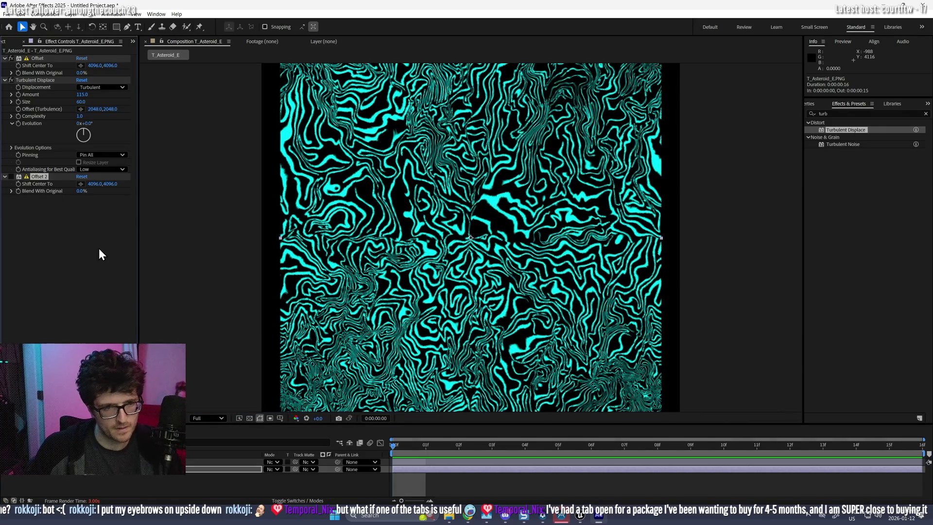
{"action": "key", "text": "Delete"}
{"action": "left_click", "coordinate": [100, 489]}
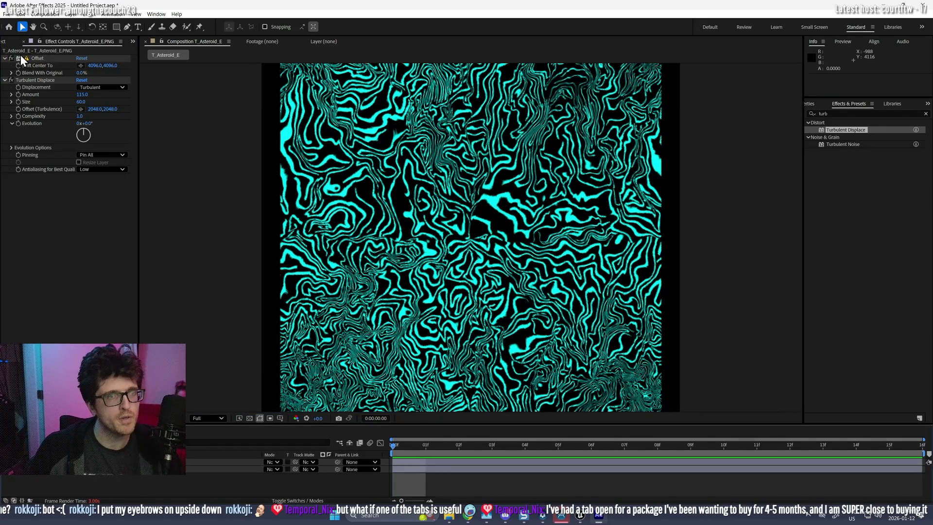
{"action": "key", "text": "ctrl+a"}
{"action": "key", "text": "ctrl+shift+c"}
{"action": "type", "text": "Texture"}
{"action": "key", "text": "Return"}
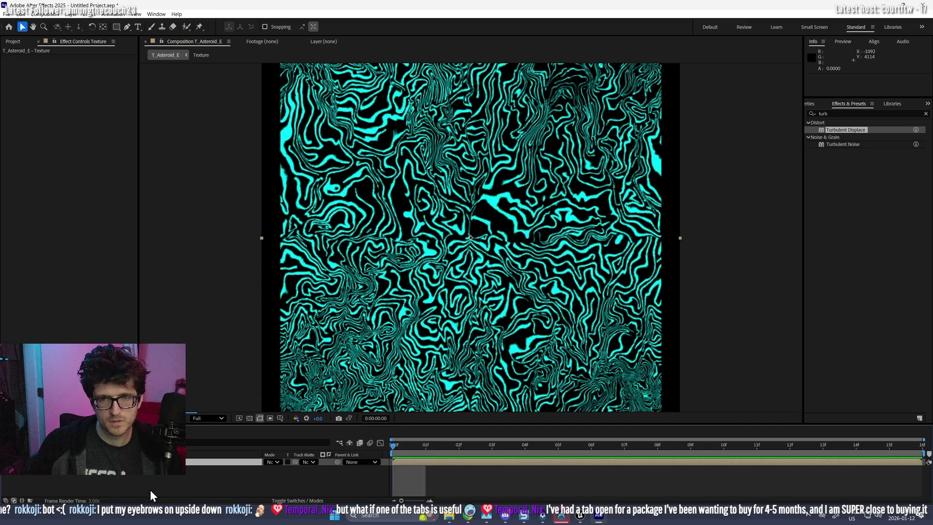
- Paste Offset 2 onto the Texture layer, leaving it switched off
{"action": "key", "text": "ctrl+v"}
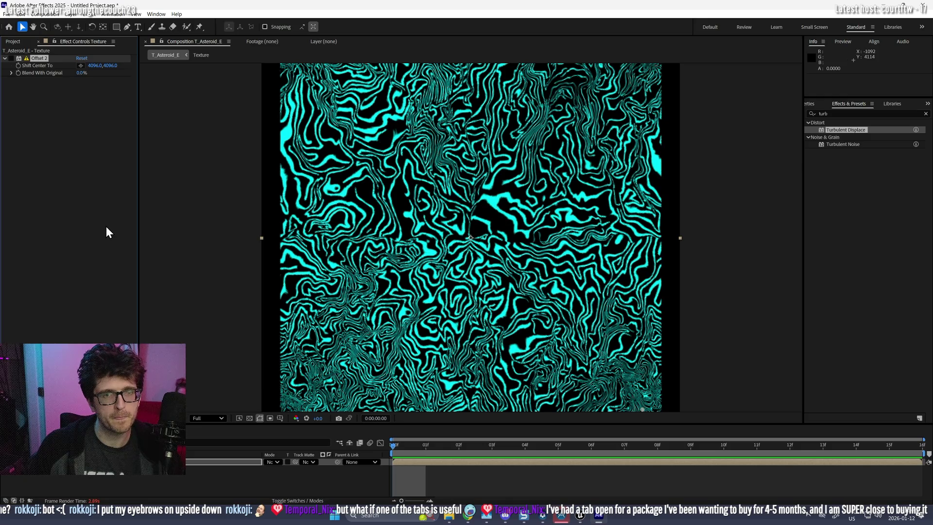
{"action": "left_click", "coordinate": [10, 58]}
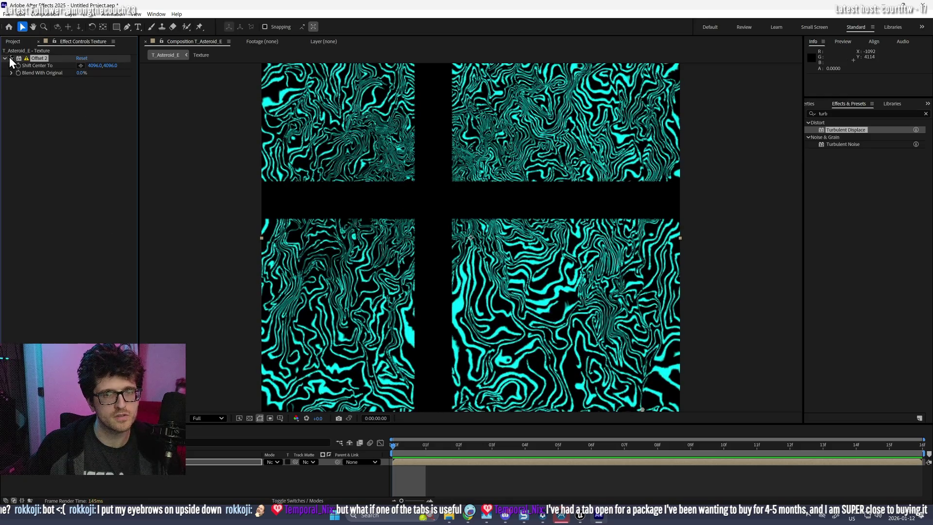
{"action": "key", "text": "ctrl+z"}
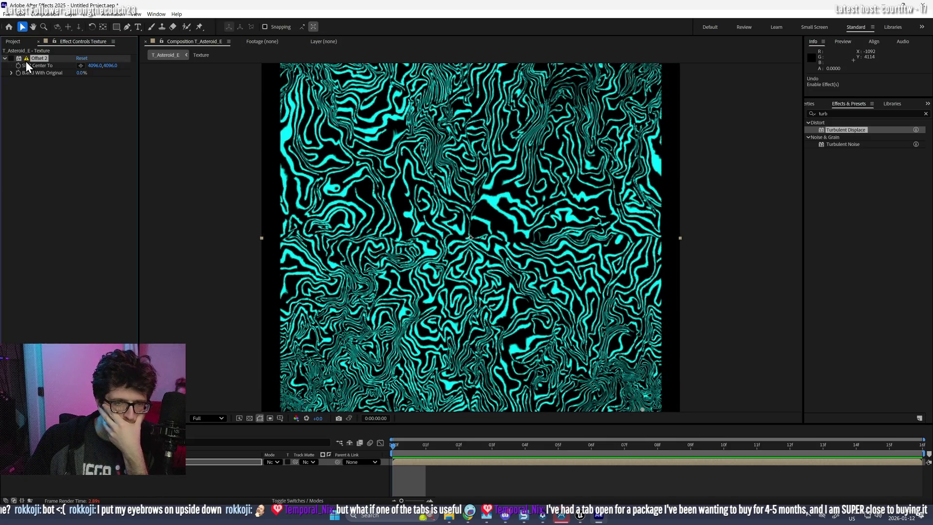
- Set the composition width back to 4096 px and enable Offset 2
{"action": "key", "text": "ctrl+k"}
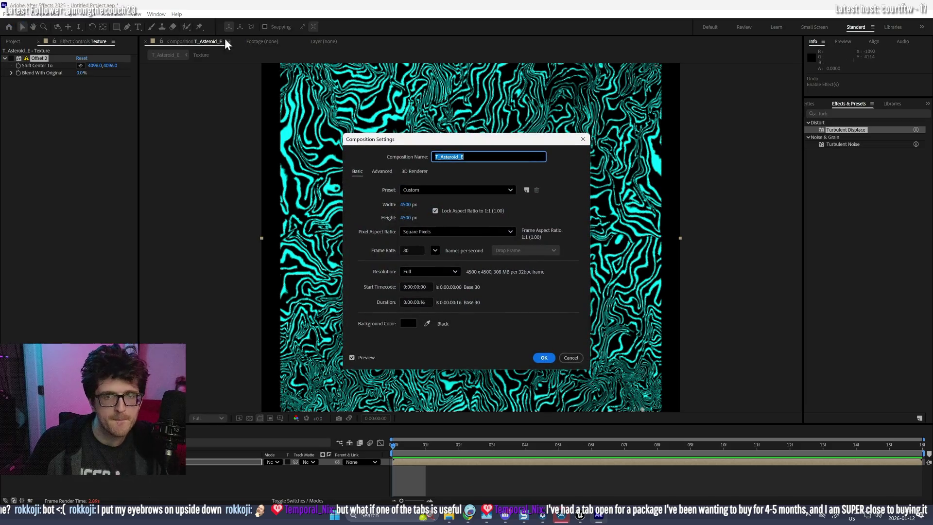
{"action": "left_click", "coordinate": [407, 205]}
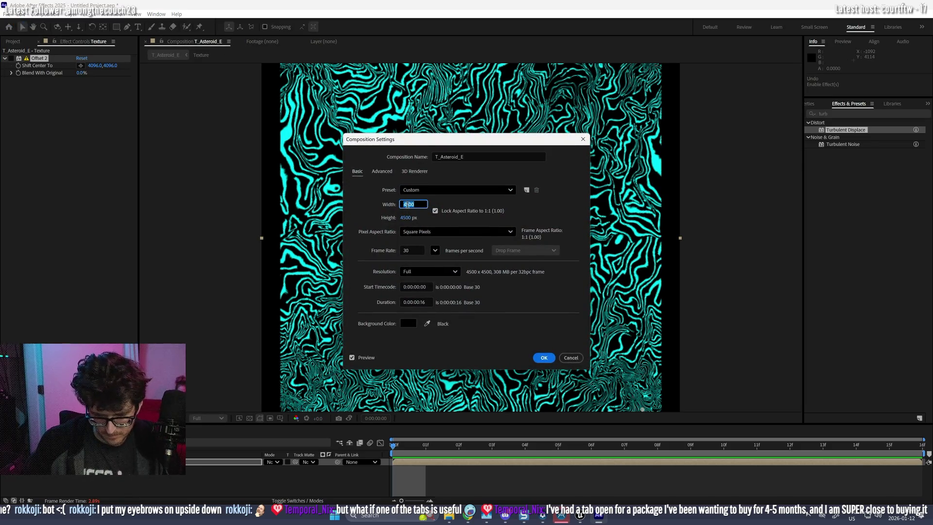
{"action": "type", "text": "4096"}
{"action": "key", "text": "Return"}
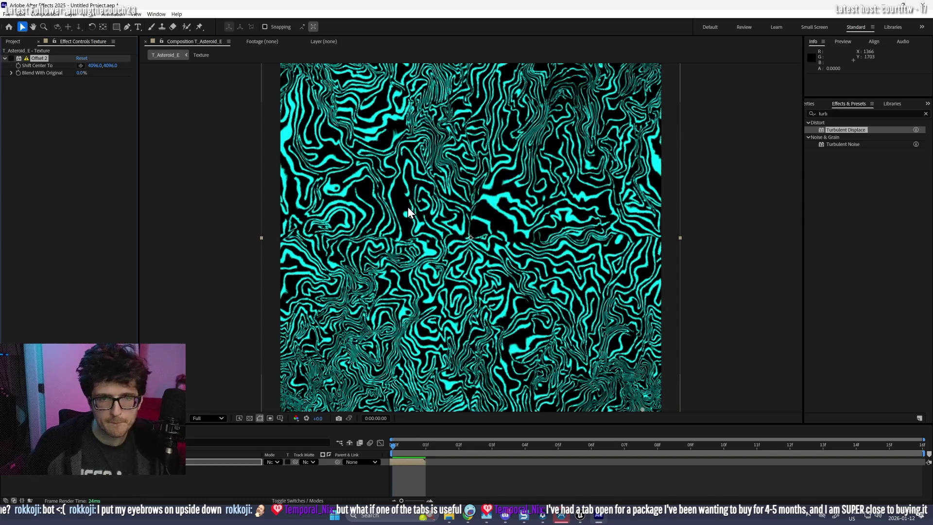
{"action": "left_click", "coordinate": [11, 58]}
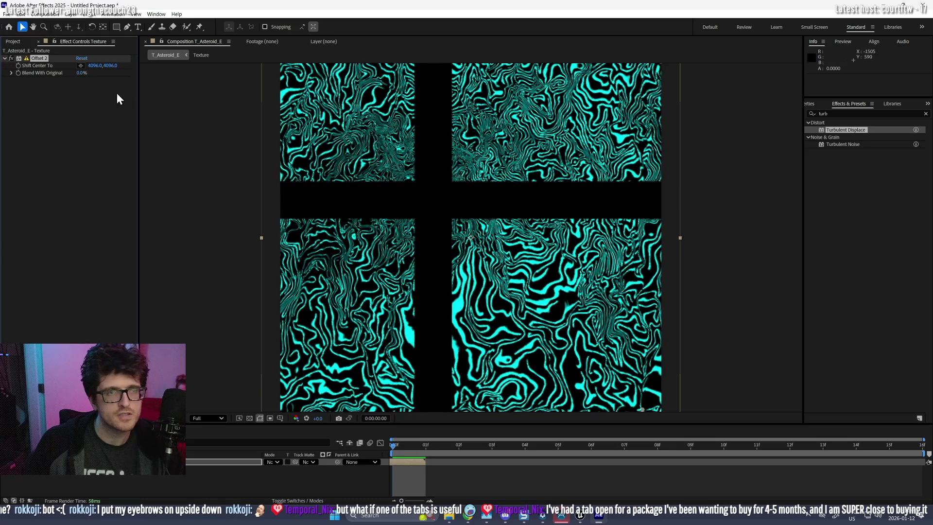
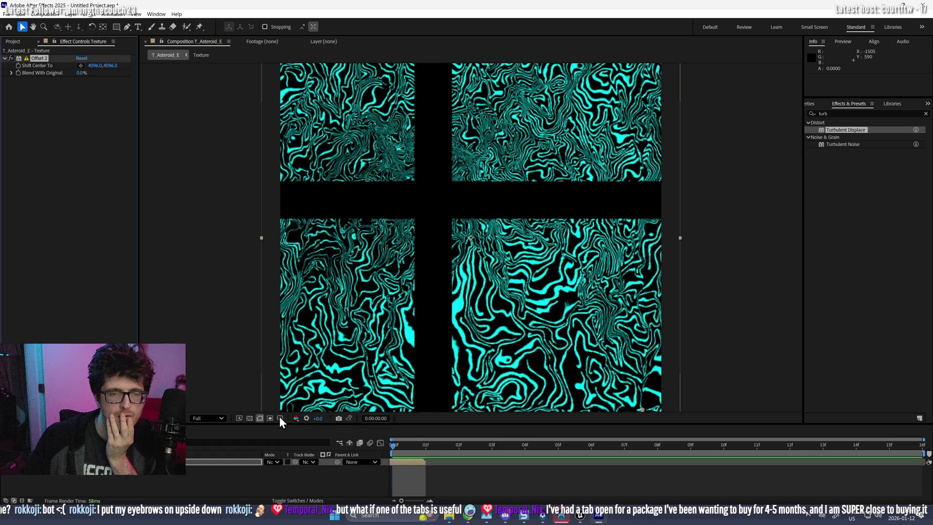
- Toggle the transparency grid on and off, then inspect the Texture precomp
{"action": "left_click", "coordinate": [249, 419]}
{"action": "left_click", "coordinate": [249, 417]}
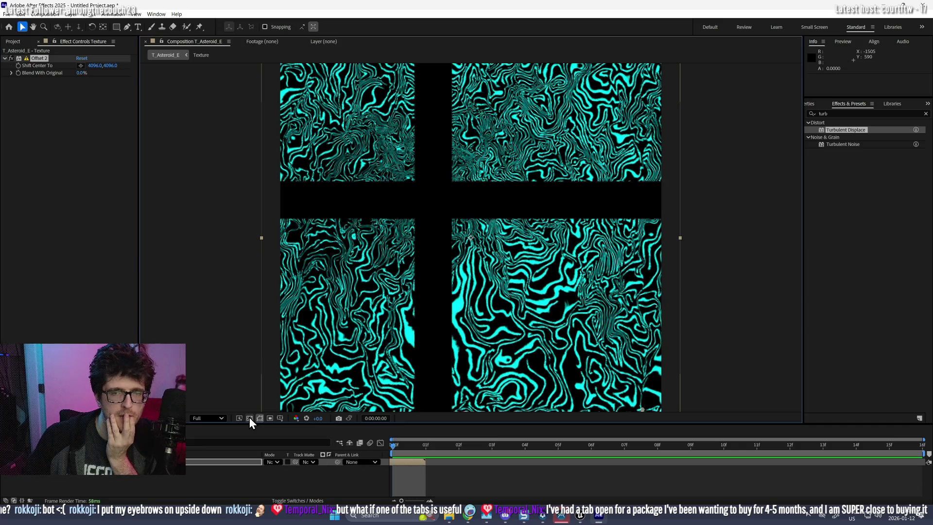
{"action": "double_click", "coordinate": [219, 462]}
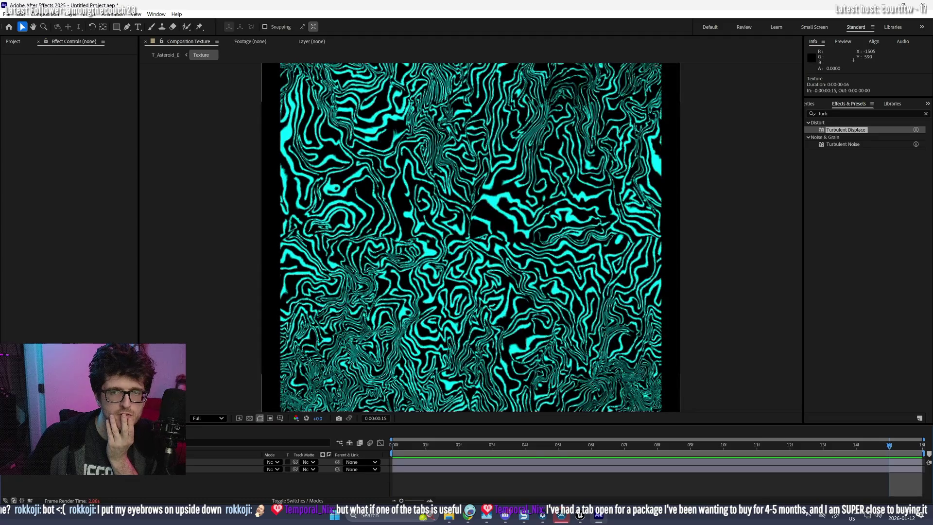
{"action": "scroll", "coordinate": [314, 245], "scroll_direction": "up", "scroll_amount": 5}
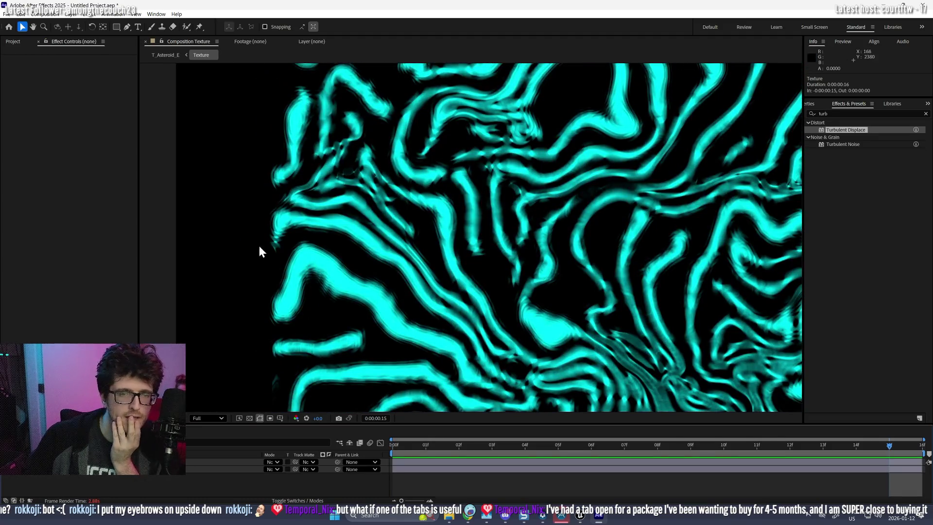
{"action": "scroll", "coordinate": [279, 343], "scroll_direction": "down", "scroll_amount": 6}
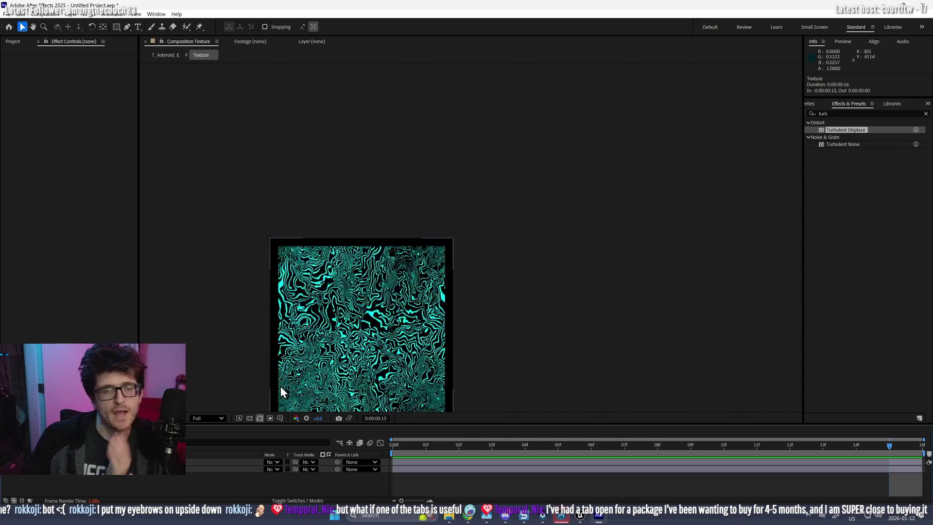
{"action": "scroll", "coordinate": [282, 349], "scroll_direction": "up", "scroll_amount": 4}
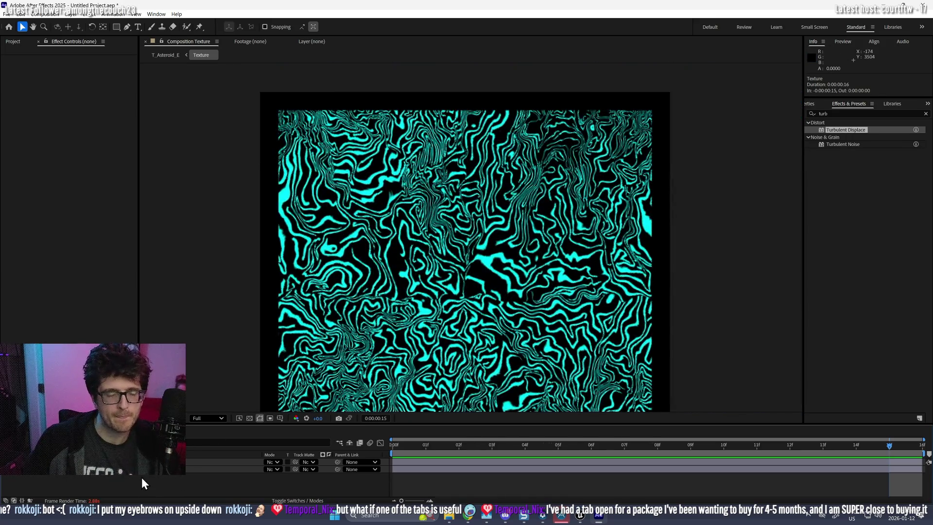
- Back in T_Asteroid_E, shift the Texture layer down and to the right
{"action": "left_click", "coordinate": [73, 429]}
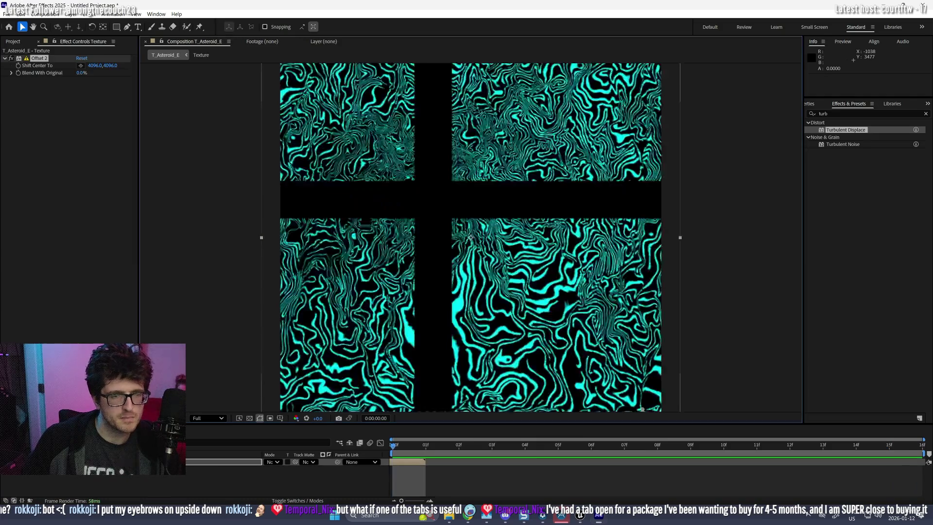
{"action": "scroll", "coordinate": [406, 297], "scroll_direction": "down", "scroll_amount": 2}
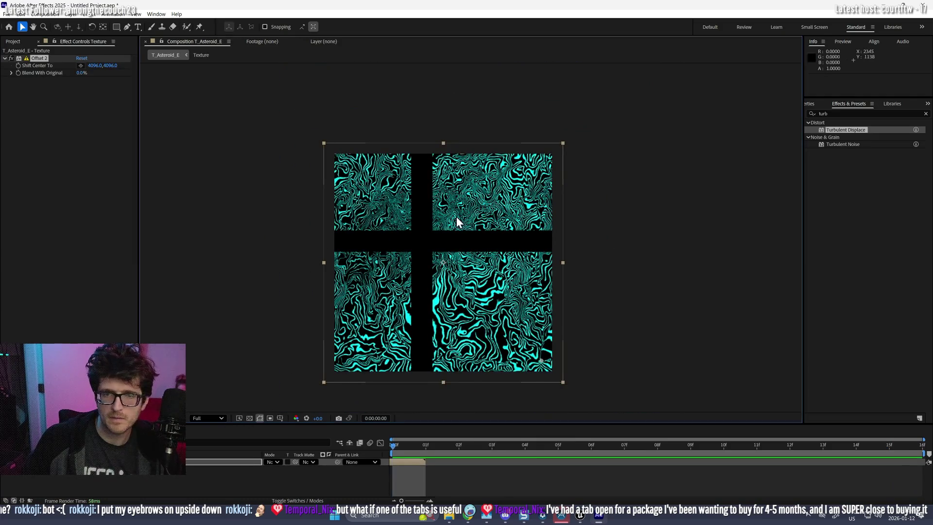
{"action": "mouse_move", "coordinate": [437, 209]}
{"action": "left_mouse_down"}
{"action": "mouse_move", "coordinate": [517, 282]}
{"action": "mouse_move", "coordinate": [481, 270]}
{"action": "mouse_move", "coordinate": [444, 214]}
{"action": "mouse_move", "coordinate": [466, 234]}
{"action": "left_mouse_up"}
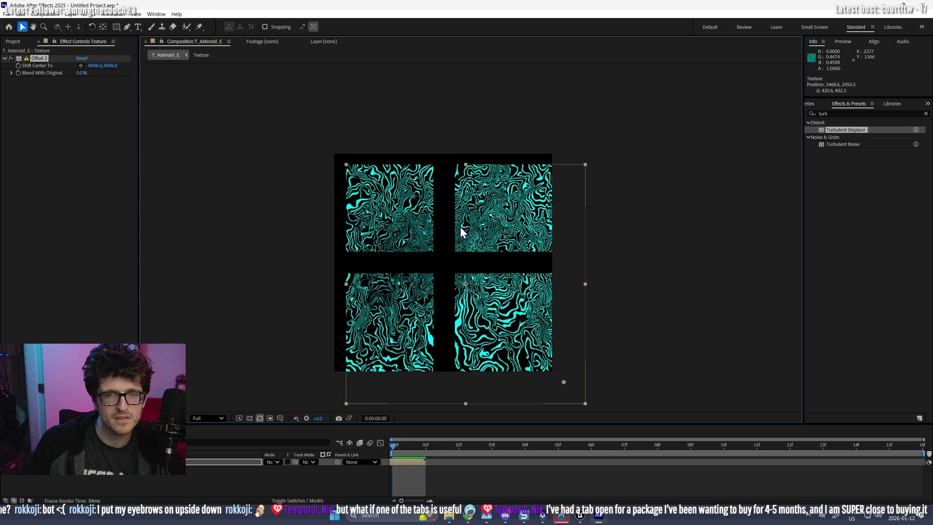
{"action": "scroll", "coordinate": [393, 209], "scroll_direction": "up", "scroll_amount": 1}
{"action": "left_click", "coordinate": [116, 27]}
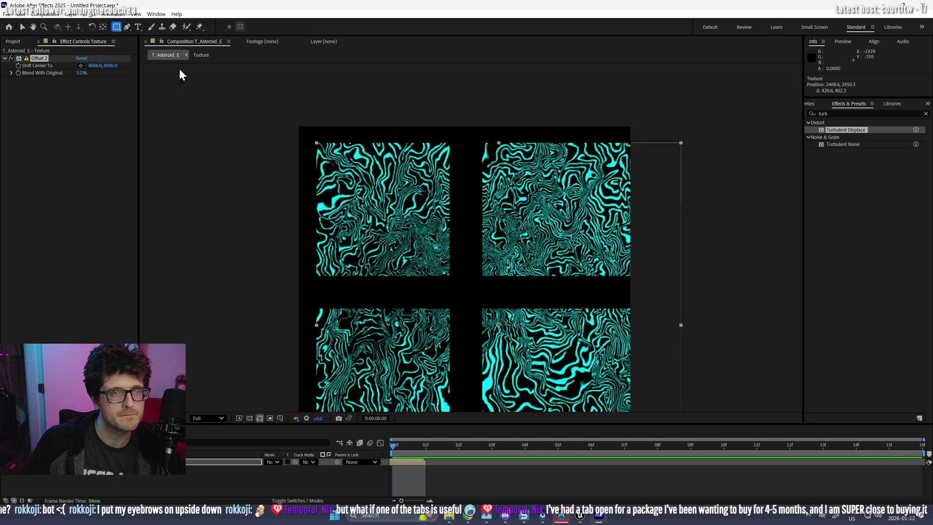
- Add a rectangle mask to the Texture layer, set it to Lighten, and widen it
{"action": "left_click_drag", "start_coordinate": [455, 283], "coordinate": [294, 112]}
{"action": "left_click", "coordinate": [270, 463]}
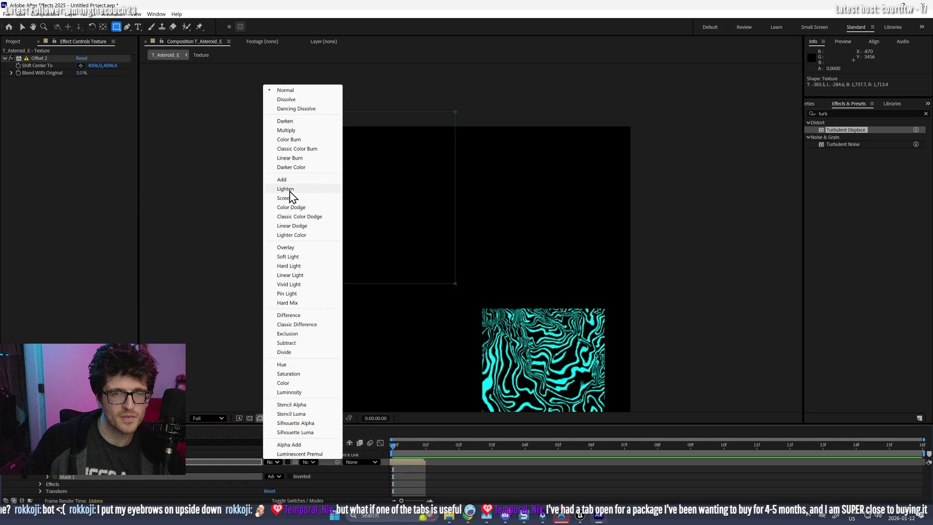
{"action": "left_click", "coordinate": [290, 190]}
{"action": "scroll", "coordinate": [457, 307], "scroll_direction": "down", "scroll_amount": 2}
{"action": "left_click", "coordinate": [22, 27]}
{"action": "mouse_move", "coordinate": [445, 205]}
{"action": "left_mouse_down"}
{"action": "mouse_move", "coordinate": [434, 186]}
{"action": "mouse_move", "coordinate": [470, 232]}
{"action": "mouse_move", "coordinate": [465, 228]}
{"action": "left_mouse_up"}
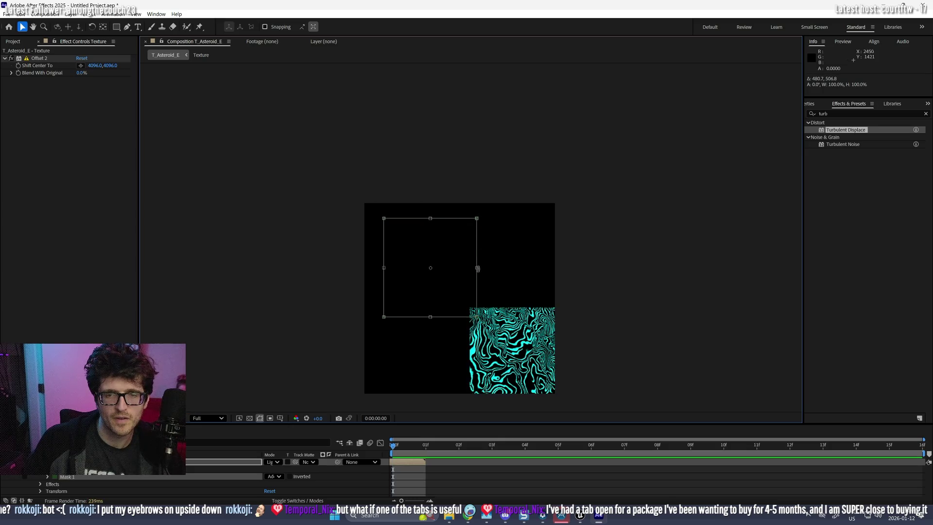
{"action": "left_click_drag", "start_coordinate": [494, 272], "coordinate": [496, 269]}
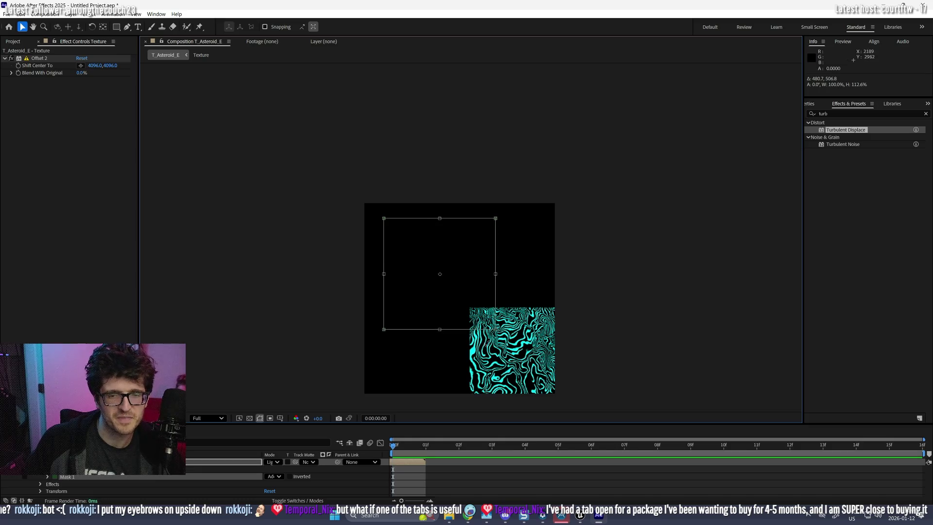
- Drop preview resolution to Quarter and nudge the masked Texture layer up-left
{"action": "left_click", "coordinate": [221, 419]}
{"action": "left_click", "coordinate": [208, 475]}
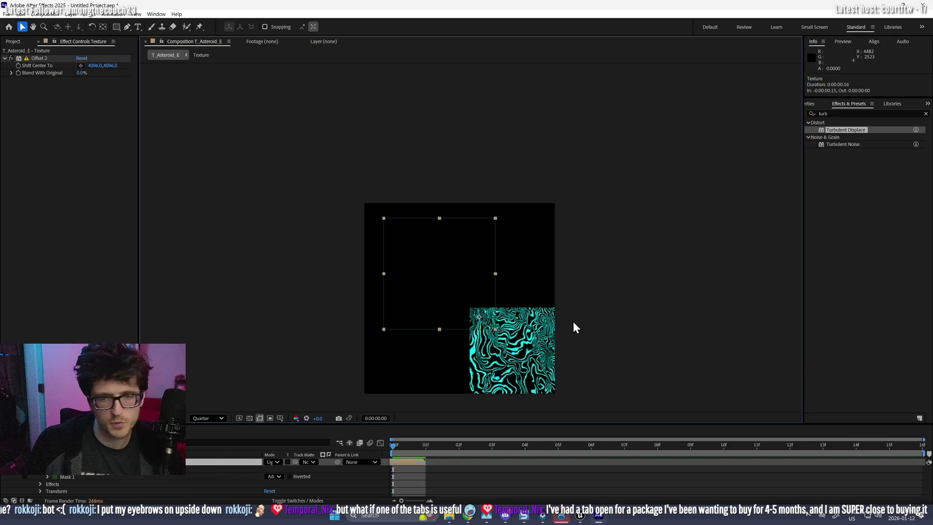
{"action": "mouse_move", "coordinate": [508, 309]}
{"action": "left_mouse_down"}
{"action": "mouse_move", "coordinate": [466, 203]}
{"action": "mouse_move", "coordinate": [406, 170]}
{"action": "mouse_move", "coordinate": [385, 145]}
{"action": "mouse_move", "coordinate": [393, 170]}
{"action": "left_mouse_up"}
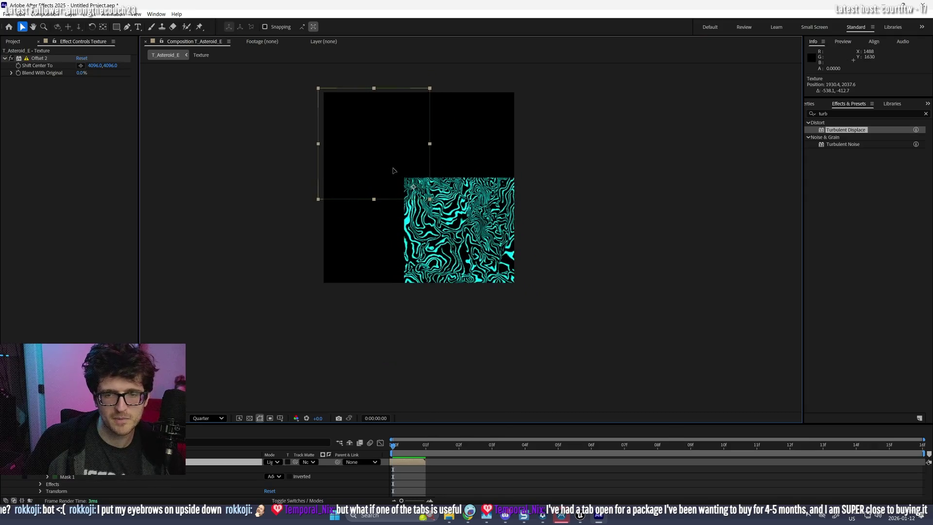
{"action": "scroll", "coordinate": [500, 285], "scroll_direction": "up", "scroll_amount": 1}
{"action": "scroll", "coordinate": [462, 211], "scroll_direction": "up", "scroll_amount": 3}
{"action": "scroll", "coordinate": [390, 188], "scroll_direction": "down", "scroll_amount": 2}
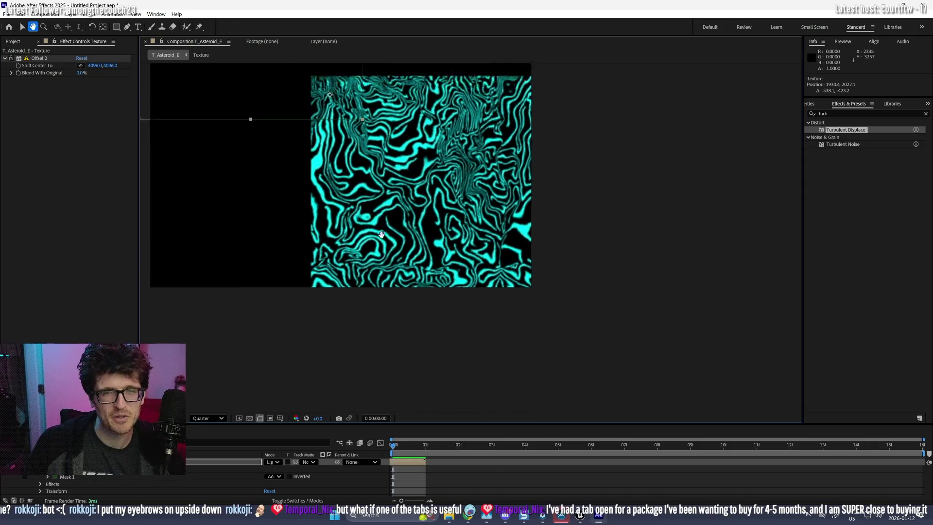
{"action": "left_click_drag", "start_coordinate": [375, 222], "coordinate": [427, 317]}
{"action": "left_click_drag", "start_coordinate": [312, 157], "coordinate": [310, 155]}
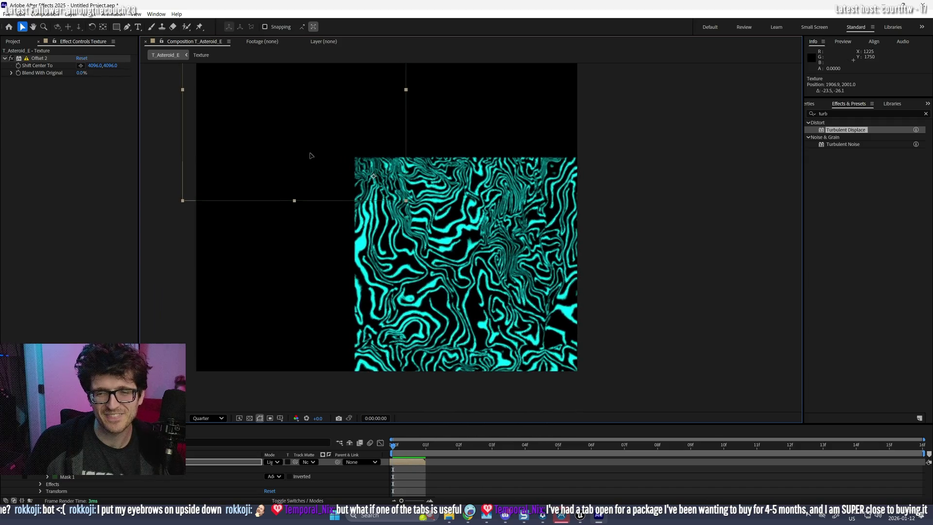
- Duplicate the masked Texture layer and slide the copy right to cover the gap
{"action": "key", "text": "ctrl+d"}
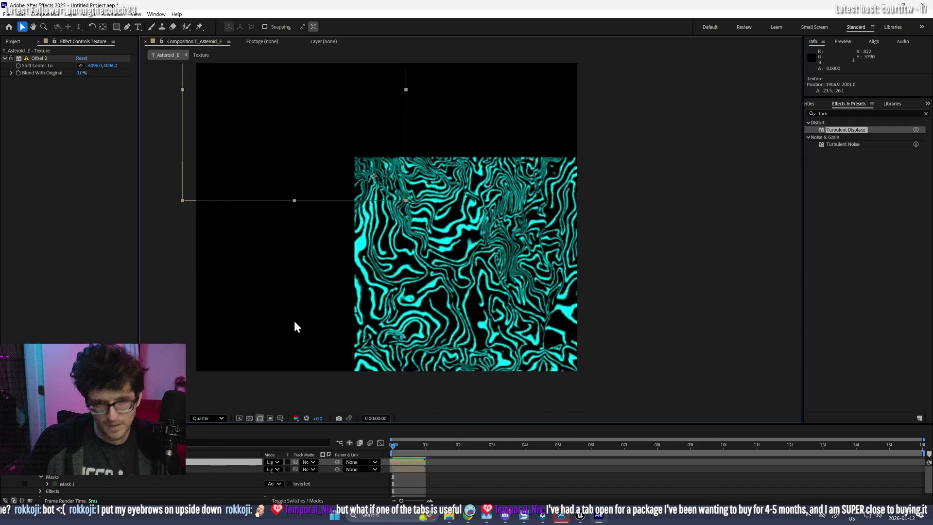
{"action": "key", "text": "m"}
{"action": "mouse_move", "coordinate": [208, 237]}
{"action": "left_mouse_down"}
{"action": "mouse_move", "coordinate": [451, 237]}
{"action": "mouse_move", "coordinate": [440, 236]}
{"action": "left_mouse_up"}
{"action": "left_click", "coordinate": [335, 236]}
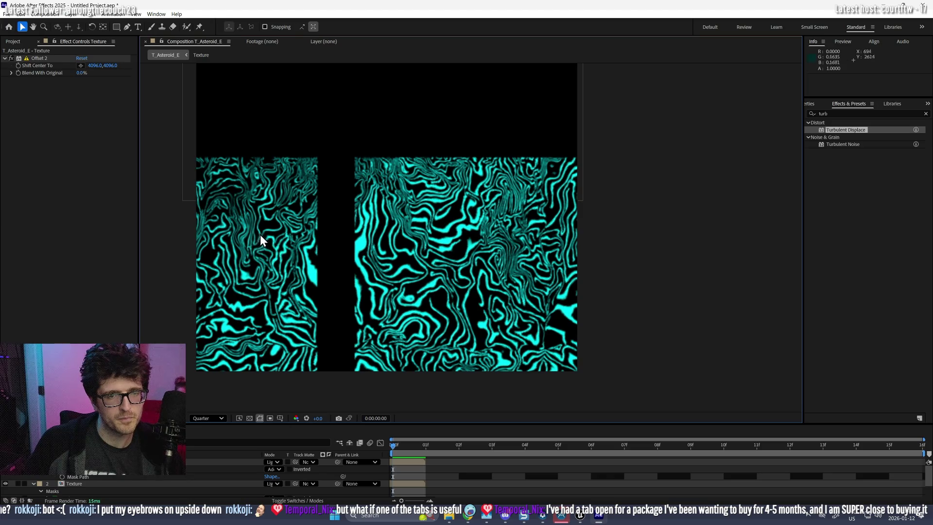
{"action": "mouse_move", "coordinate": [488, 147]}
{"action": "left_mouse_down"}
{"action": "mouse_move", "coordinate": [540, 146]}
{"action": "mouse_move", "coordinate": [525, 147]}
{"action": "left_mouse_up"}
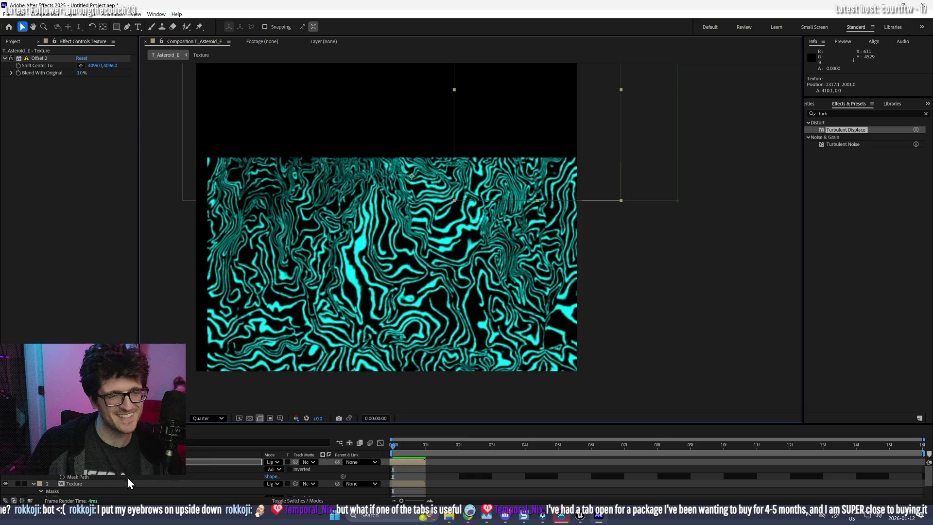
- Set the top Texture layer's Track Matte to layer 2
{"action": "left_click", "coordinate": [78, 481]}
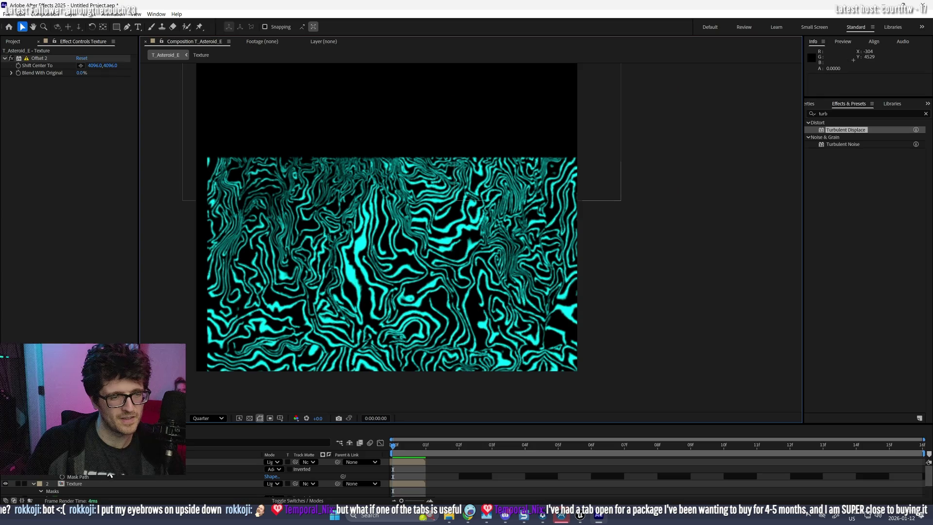
{"action": "left_click", "coordinate": [99, 462]}
{"action": "left_click", "coordinate": [94, 484], "text": "shift"}
{"action": "left_click", "coordinate": [246, 290]}
{"action": "left_click_drag", "start_coordinate": [301, 463], "coordinate": [203, 483]}
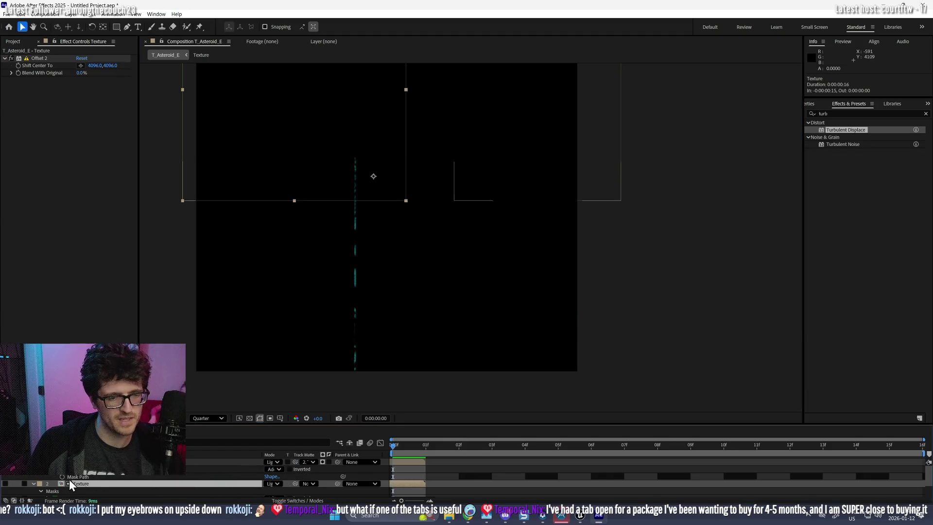
- Undo the track matte and try shifting the top layer's Position to close the seam
{"action": "key", "text": "ctrl+z"}
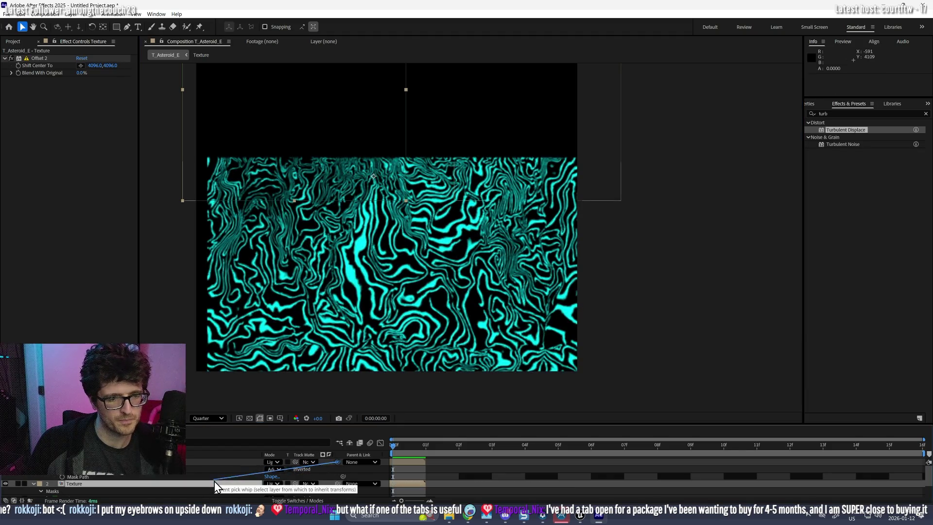
{"action": "key", "text": "p"}
{"action": "mouse_move", "coordinate": [279, 469]}
{"action": "left_mouse_down"}
{"action": "mouse_move", "coordinate": [251, 472]}
{"action": "mouse_move", "coordinate": [270, 486]}
{"action": "mouse_move", "coordinate": [265, 494]}
{"action": "left_mouse_up"}
{"action": "left_click", "coordinate": [219, 478]}
{"action": "key", "text": "p"}
{"action": "key", "text": "ctrl+z"}
- Parent the top Texture copy to the 2. Texture layer
{"action": "mouse_move", "coordinate": [337, 462]}
{"action": "left_mouse_down"}
{"action": "mouse_move", "coordinate": [244, 477]}
{"action": "mouse_move", "coordinate": [258, 490]}
{"action": "mouse_move", "coordinate": [240, 497]}
{"action": "mouse_move", "coordinate": [279, 491]}
{"action": "mouse_move", "coordinate": [249, 520]}
{"action": "left_mouse_up"}
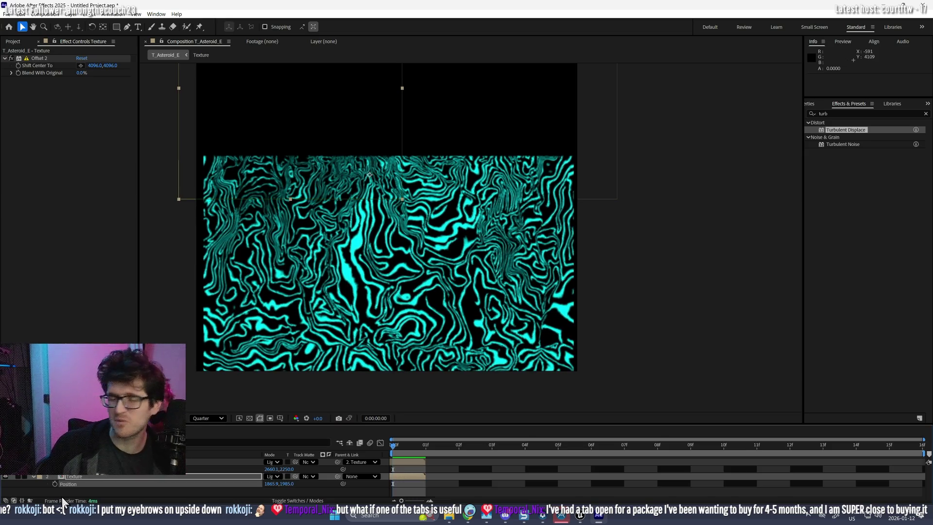
{"action": "scroll", "coordinate": [285, 286], "scroll_direction": "down", "scroll_amount": 2}
{"action": "scroll", "coordinate": [348, 242], "scroll_direction": "up", "scroll_amount": 2}
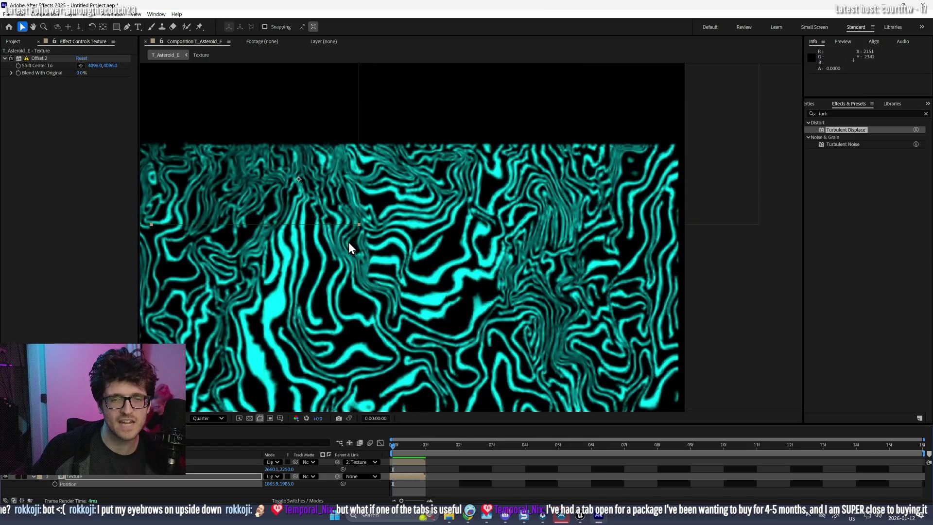
{"action": "scroll", "coordinate": [349, 241], "scroll_direction": "down", "scroll_amount": 1}
- Nudge the top Texture copy right to 2662.1, 2250.0, then select both Texture layers
{"action": "left_click", "coordinate": [121, 462]}
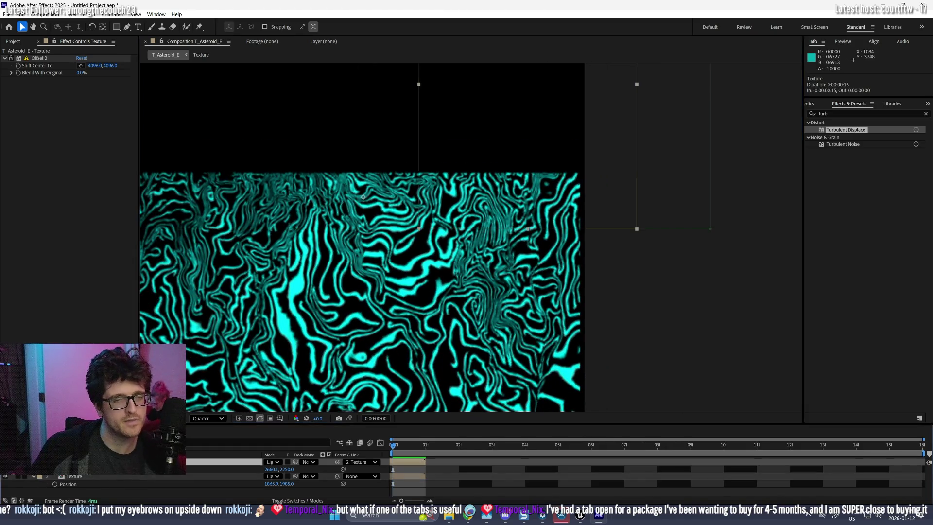
{"action": "left_click_drag", "start_coordinate": [556, 146], "coordinate": [551, 150]}
{"action": "key", "text": "ctrl+z"}
{"action": "key", "text": "Right"}
{"action": "key", "text": "Right"}
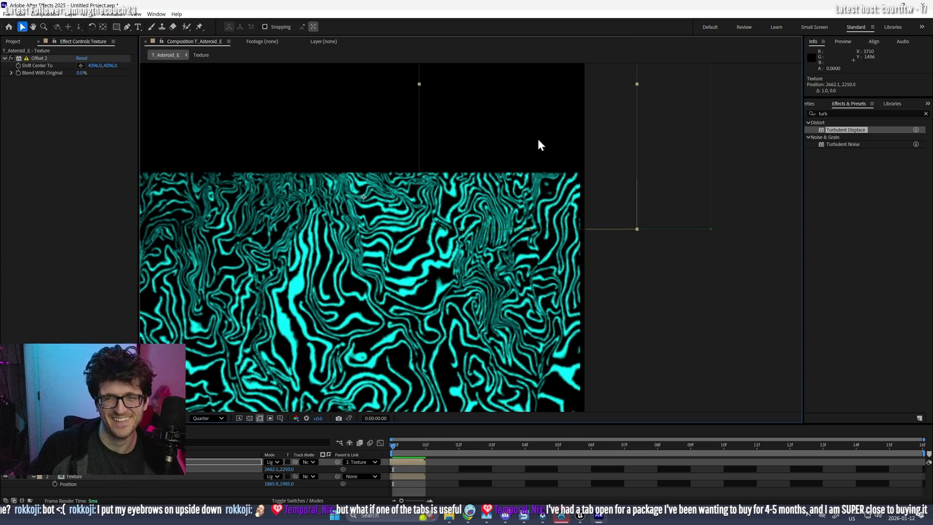
{"action": "scroll", "coordinate": [537, 138], "scroll_direction": "down", "scroll_amount": 1}
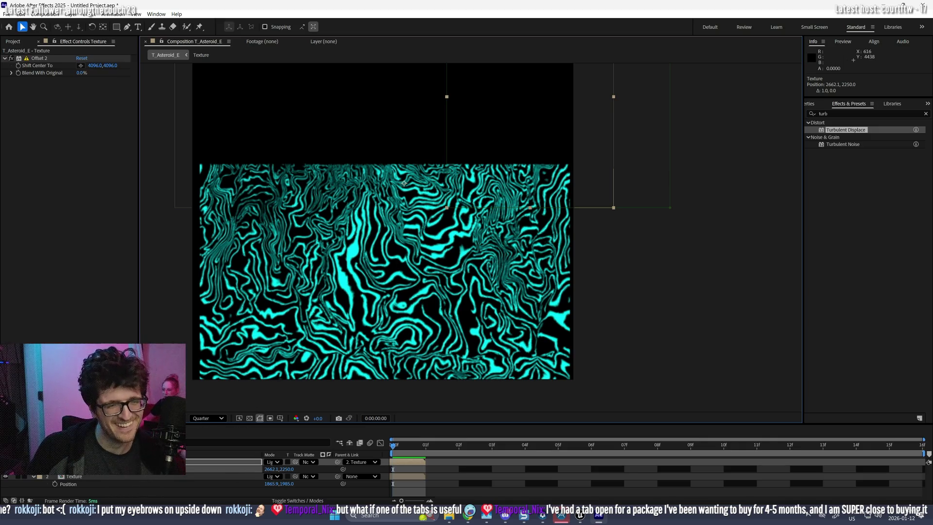
{"action": "left_click", "coordinate": [35, 471]}
{"action": "key", "text": "ctrl+a"}
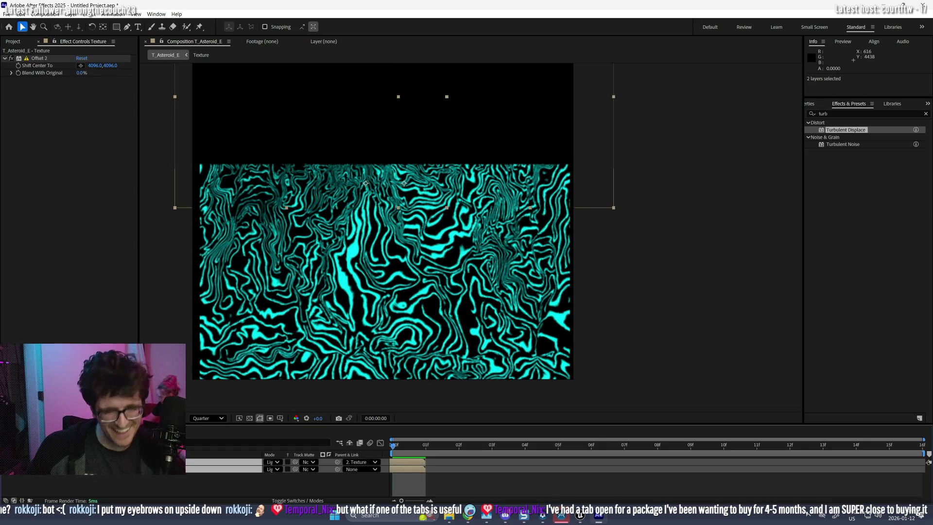
- Duplicate both Texture layers, label the copies yellow, and move one straight down
{"action": "key", "text": "ctrl+d"}
{"action": "left_click_drag", "start_coordinate": [77, 477], "coordinate": [56, 468]}
{"action": "left_click", "coordinate": [40, 462]}
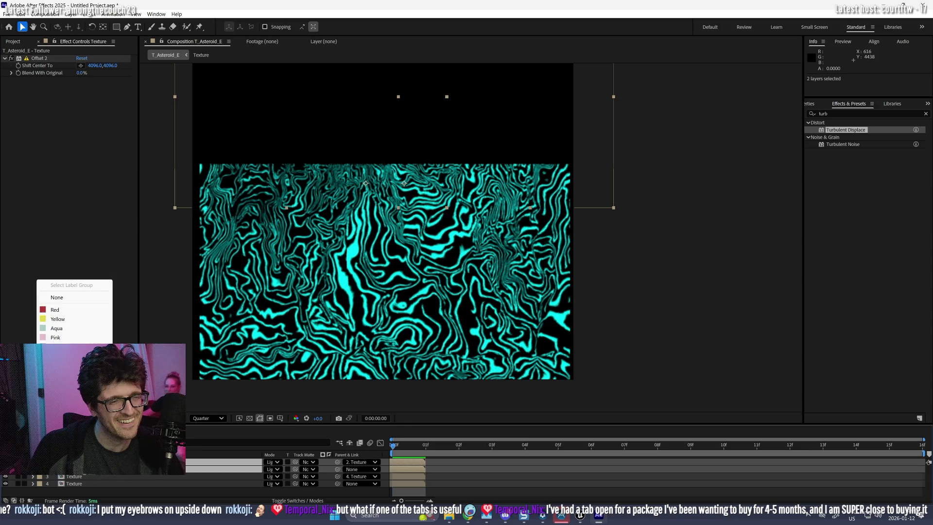
{"action": "left_click", "coordinate": [70, 320]}
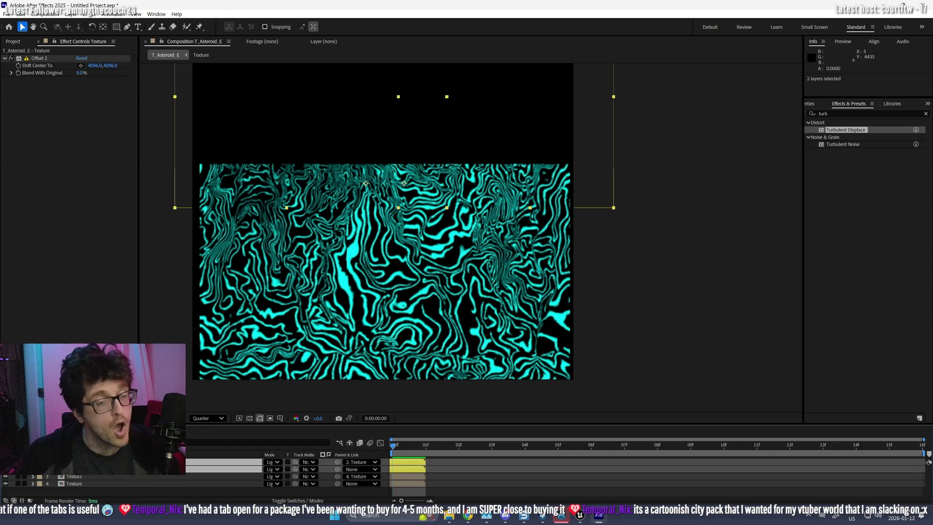
{"action": "left_click", "coordinate": [70, 469]}
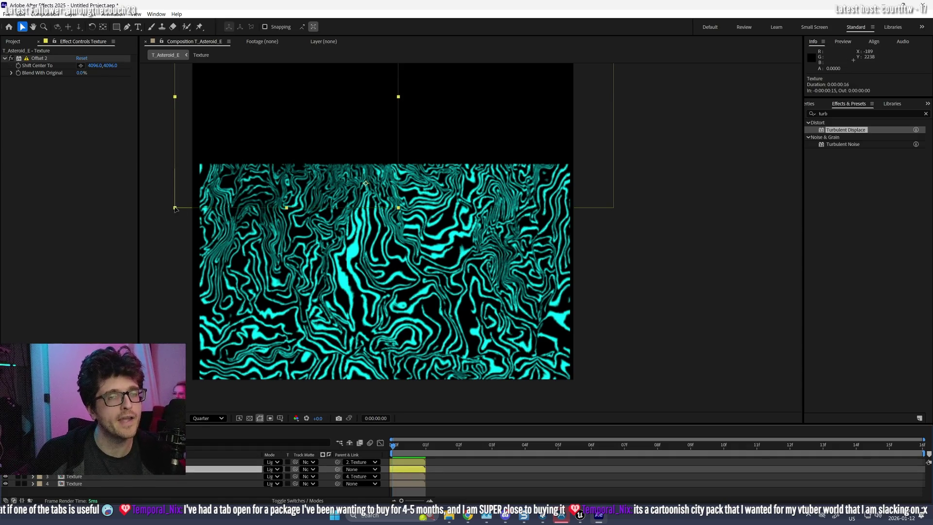
{"action": "mouse_move", "coordinate": [176, 208]}
{"action": "left_mouse_down"}
{"action": "mouse_move", "coordinate": [194, 229]}
{"action": "mouse_move", "coordinate": [227, 416]}
{"action": "mouse_move", "coordinate": [234, 347]}
{"action": "left_mouse_up"}
- Reposition the Texture copies to tile the frame, checking the Texture precomp
{"action": "scroll", "coordinate": [249, 302], "scroll_direction": "down", "scroll_amount": 1}
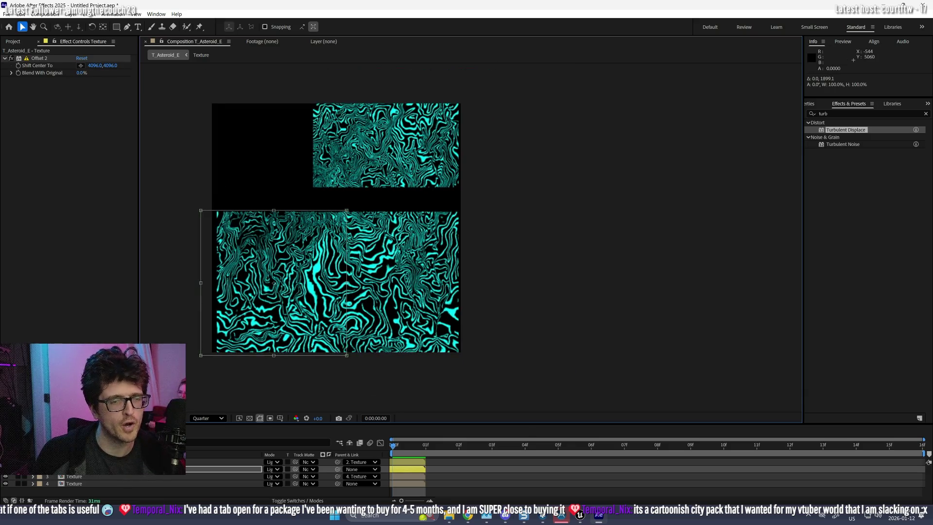
{"action": "left_click", "coordinate": [76, 484]}
{"action": "left_click", "coordinate": [78, 472]}
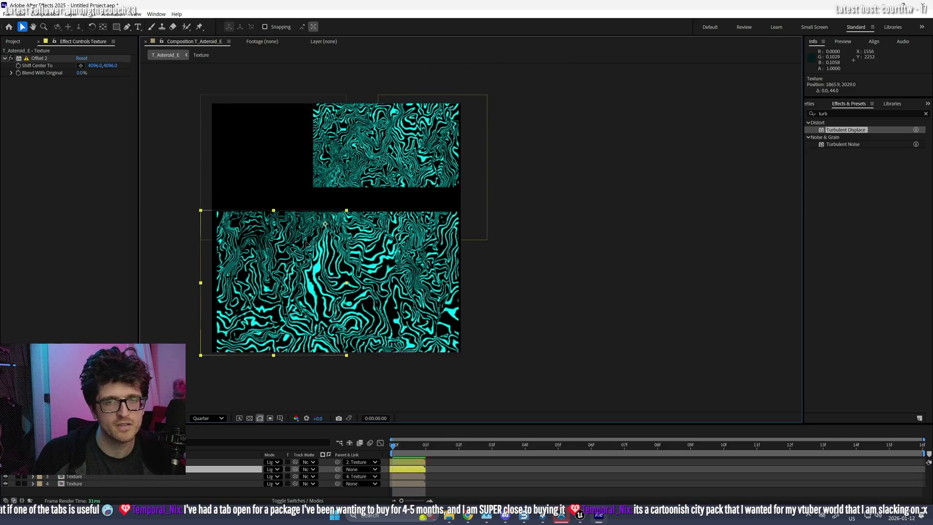
{"action": "left_click_drag", "start_coordinate": [318, 230], "coordinate": [319, 256]}
{"action": "scroll", "coordinate": [343, 249], "scroll_direction": "up", "scroll_amount": 1}
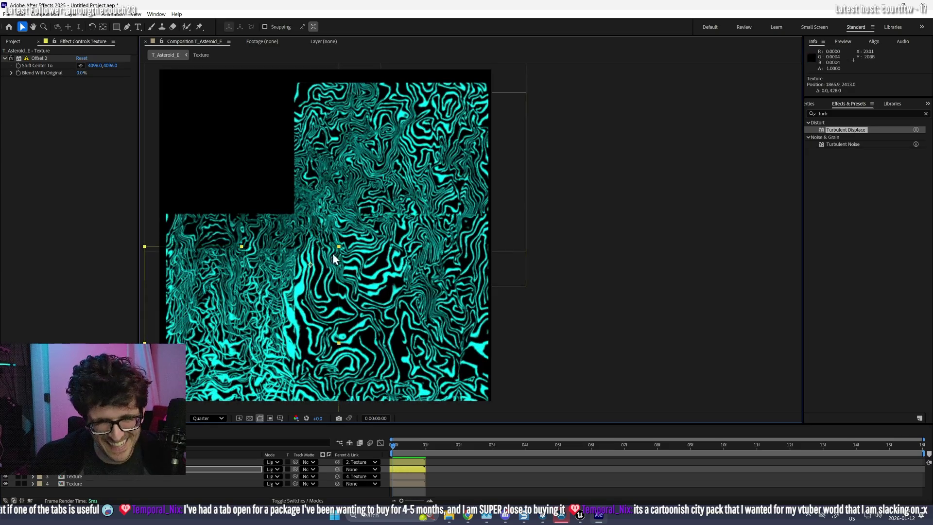
{"action": "mouse_move", "coordinate": [250, 358]}
{"action": "left_mouse_down"}
{"action": "mouse_move", "coordinate": [231, 354]}
{"action": "mouse_move", "coordinate": [262, 355]}
{"action": "mouse_move", "coordinate": [237, 354]}
{"action": "mouse_move", "coordinate": [252, 353]}
{"action": "left_mouse_up"}
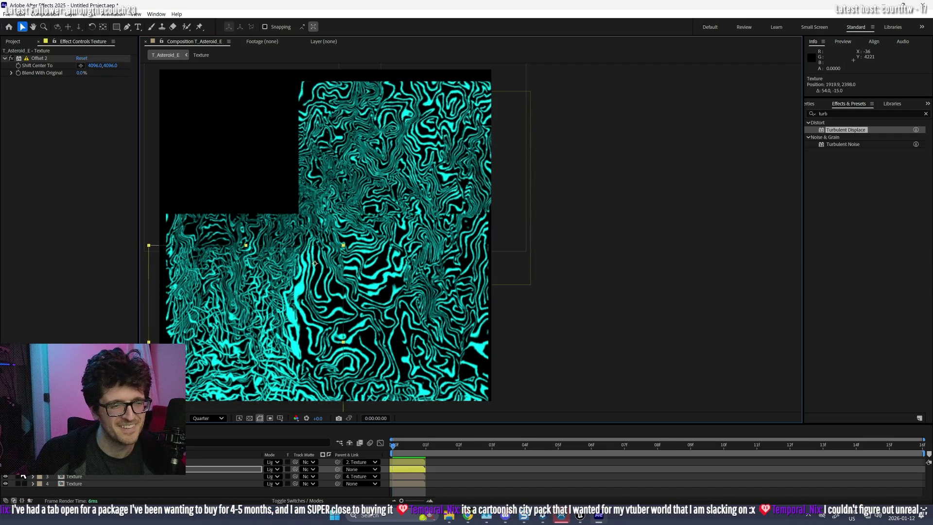
{"action": "left_click", "coordinate": [19, 477]}
{"action": "scroll", "coordinate": [343, 300], "scroll_direction": "down", "scroll_amount": 1}
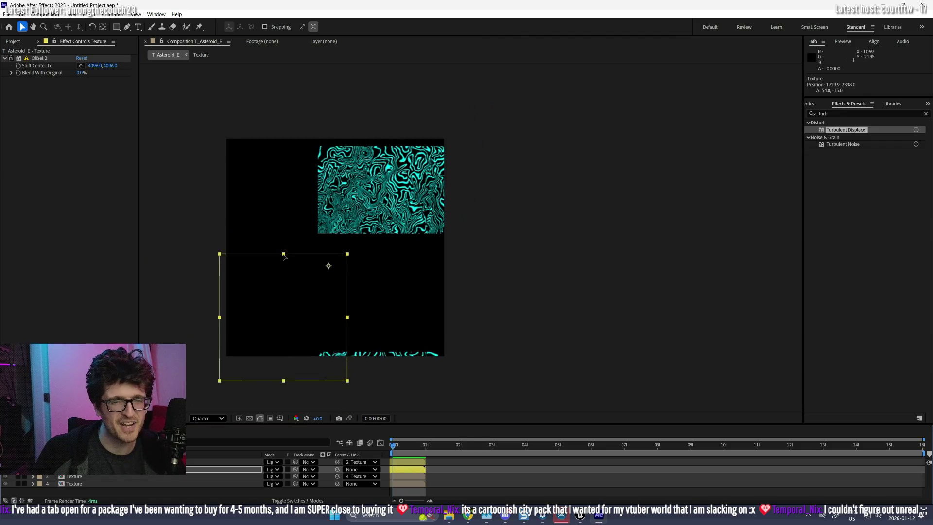
{"action": "double_click", "coordinate": [284, 255]}
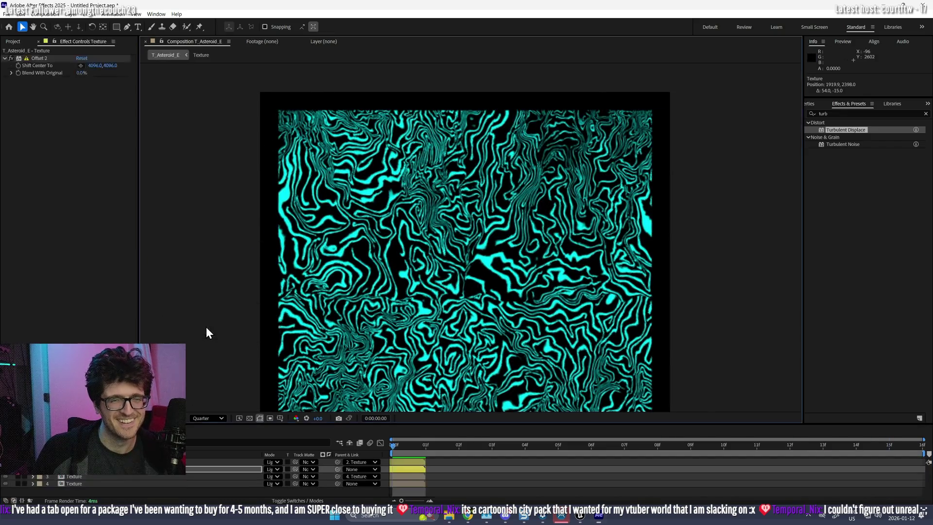
{"action": "key", "text": "ctrl+w"}
- Move the lower Texture copies down to fill the remaining gaps, nudging one 10 px
{"action": "mouse_move", "coordinate": [332, 275]}
{"action": "left_mouse_down"}
{"action": "mouse_move", "coordinate": [334, 260]}
{"action": "mouse_move", "coordinate": [337, 306]}
{"action": "left_mouse_up"}
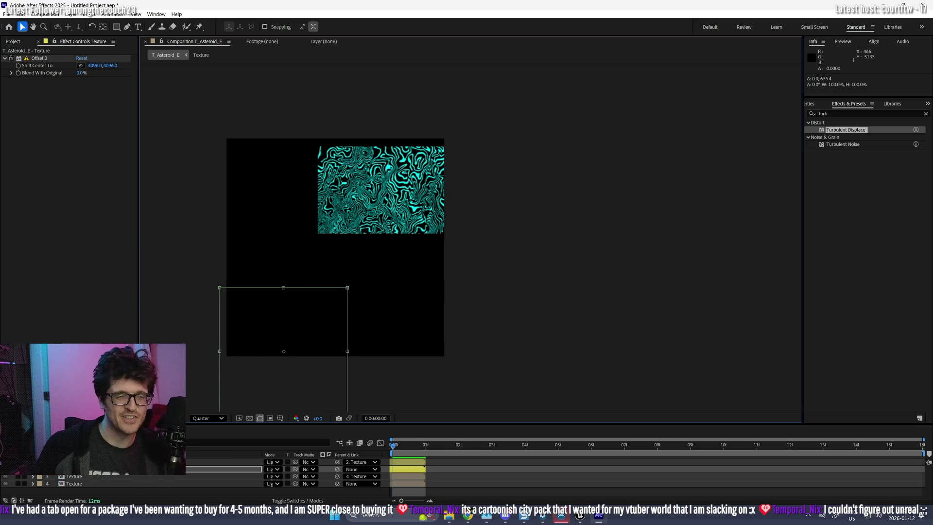
{"action": "left_click", "coordinate": [25, 476]}
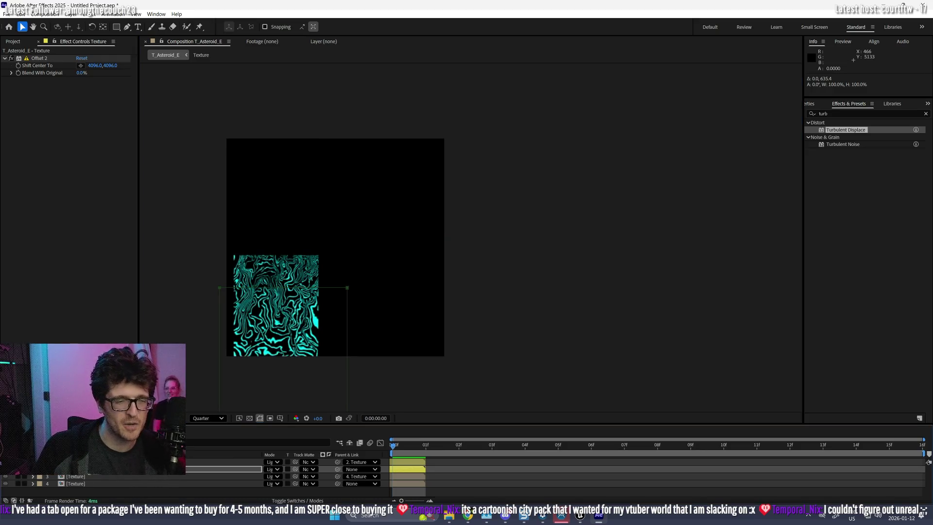
{"action": "key", "text": "m"}
{"action": "left_click", "coordinate": [81, 478]}
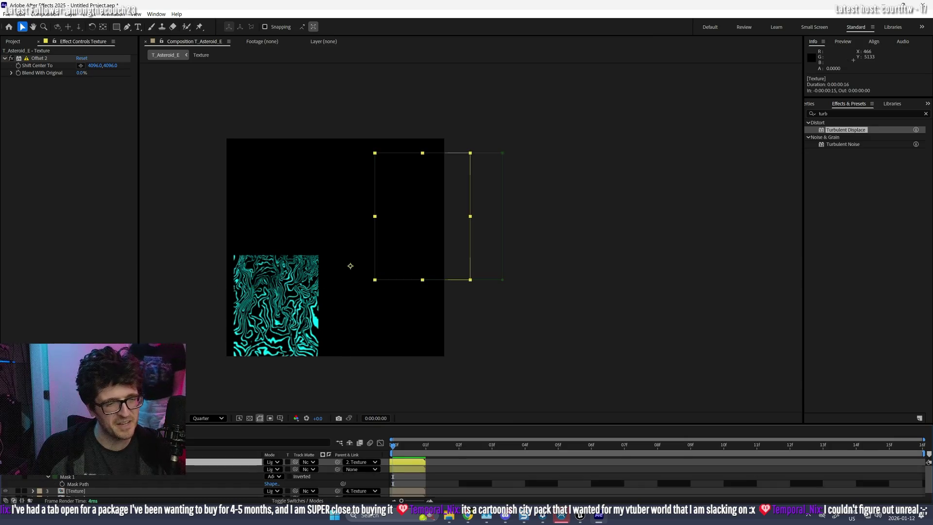
{"action": "left_click", "coordinate": [352, 185]}
{"action": "left_click_drag", "start_coordinate": [387, 175], "coordinate": [386, 291]}
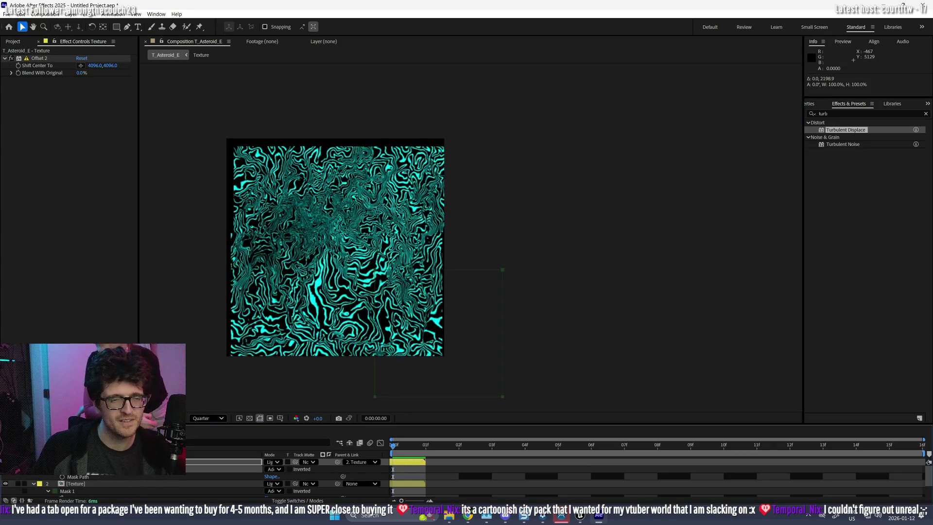
{"action": "scroll", "coordinate": [269, 297], "scroll_direction": "up", "scroll_amount": 2}
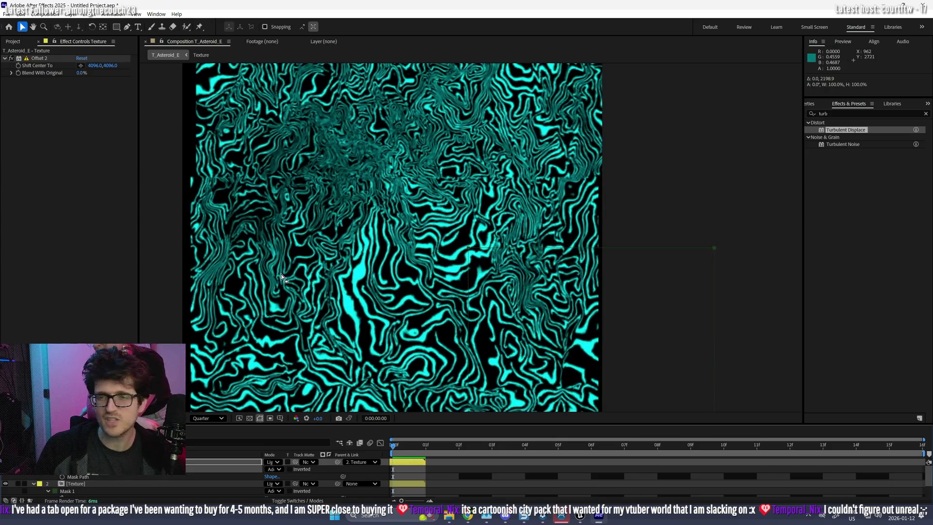
{"action": "left_click", "coordinate": [96, 482]}
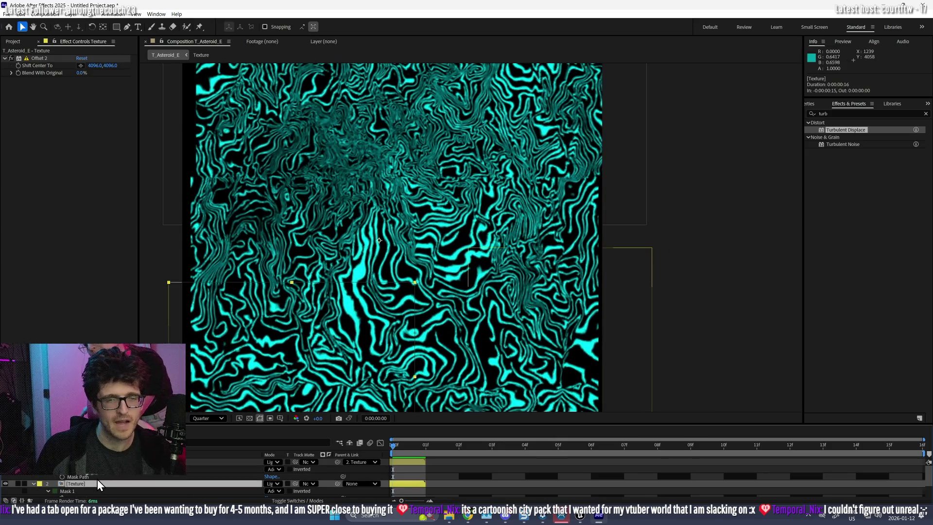
{"action": "key", "text": "shift+Down"}
{"action": "key", "text": "shift+Down"}
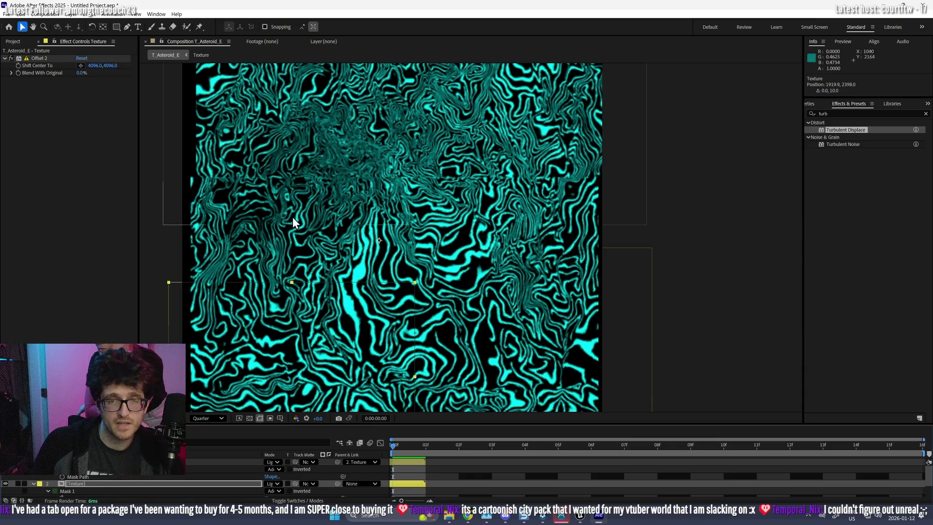
{"action": "scroll", "coordinate": [294, 217], "scroll_direction": "down", "scroll_amount": 1}
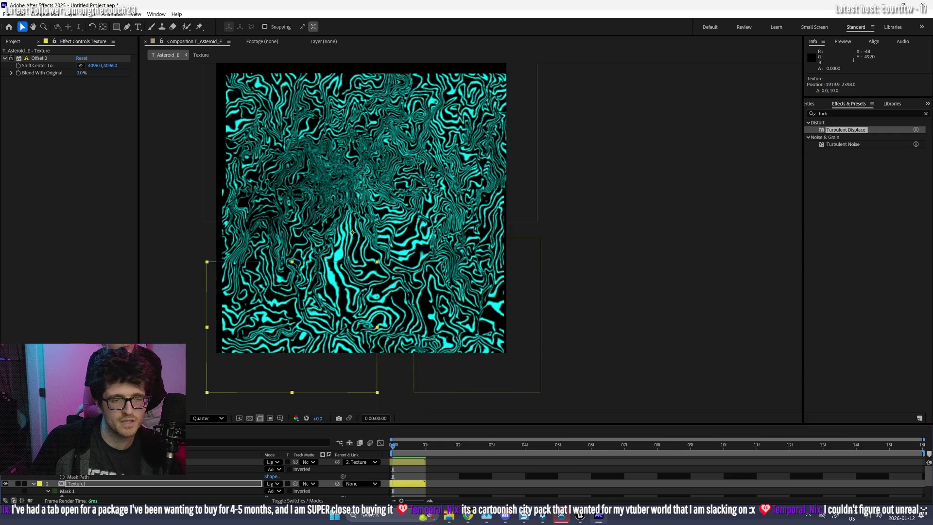
- Parent Texture layers 1 and 2 to 4. Texture
{"action": "left_click_drag", "start_coordinate": [340, 424], "coordinate": [341, 290]}
{"action": "left_click", "coordinate": [81, 329]}
{"action": "left_click", "coordinate": [253, 371], "text": "shift"}
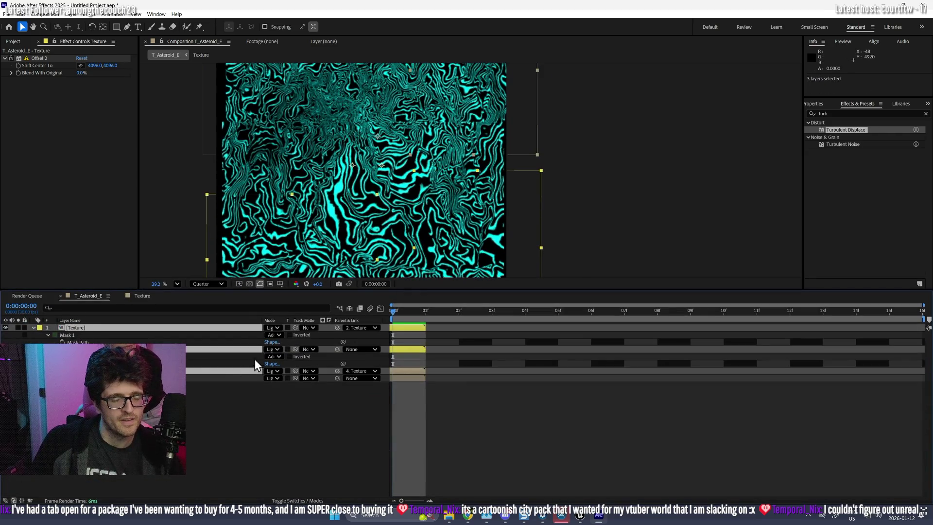
{"action": "left_click", "coordinate": [238, 378]}
{"action": "key", "text": "s"}
{"action": "mouse_move", "coordinate": [337, 349]}
{"action": "left_mouse_down"}
{"action": "mouse_move", "coordinate": [239, 378]}
{"action": "mouse_move", "coordinate": [290, 392]}
{"action": "left_mouse_up"}
{"action": "scroll", "coordinate": [465, 160], "scroll_direction": "up", "scroll_amount": 2}
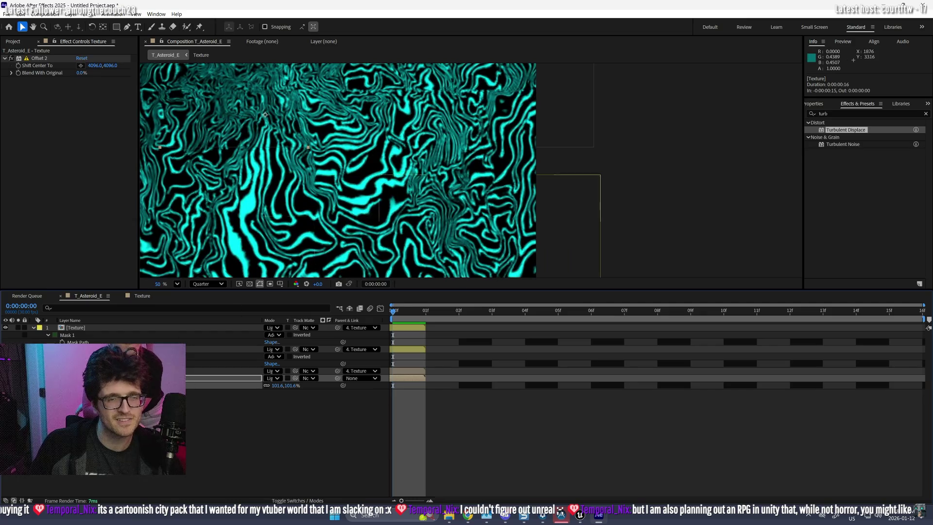
{"action": "left_click", "coordinate": [160, 224]}
- Return the preview to Full resolution and search the effects for Sharpen
{"action": "key", "text": "ctrl+j"}
{"action": "scroll", "coordinate": [332, 141], "scroll_direction": "up", "scroll_amount": 5}
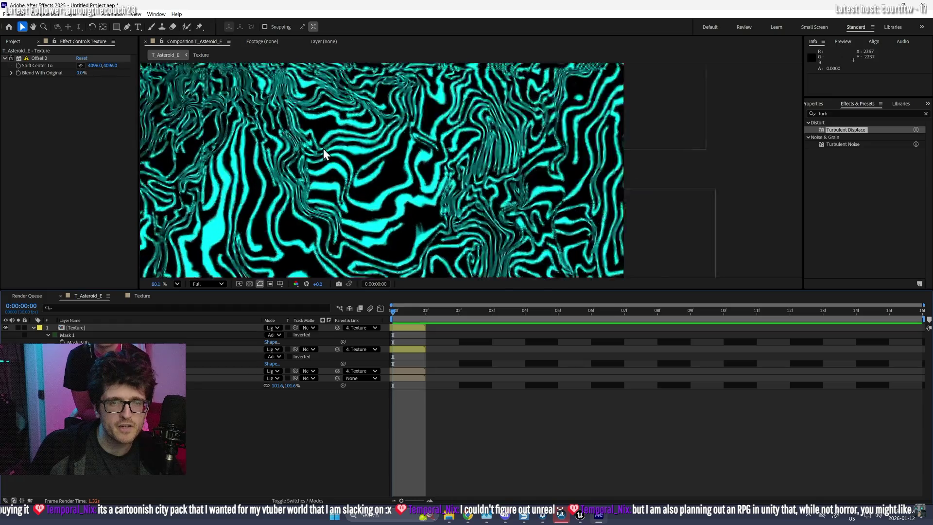
{"action": "left_click_drag", "start_coordinate": [358, 142], "coordinate": [471, 225]}
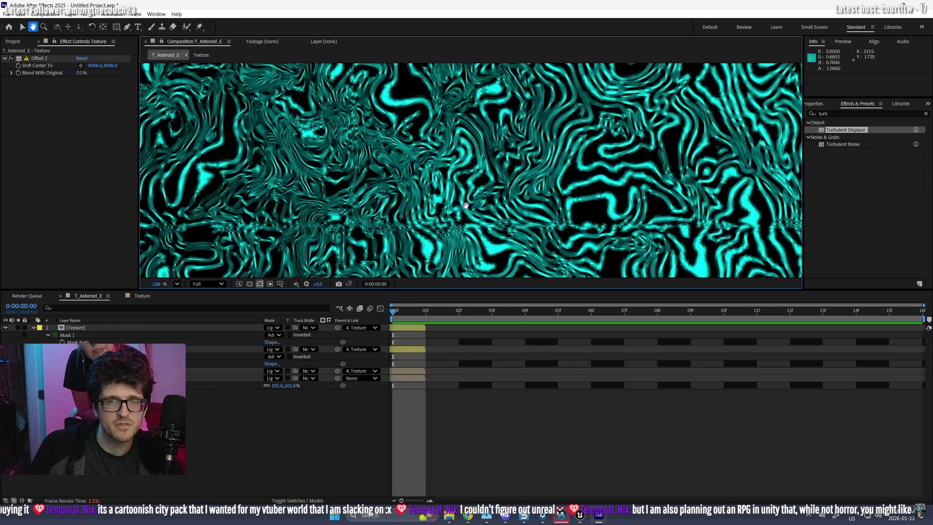
{"action": "scroll", "coordinate": [288, 206], "scroll_direction": "down", "scroll_amount": 3}
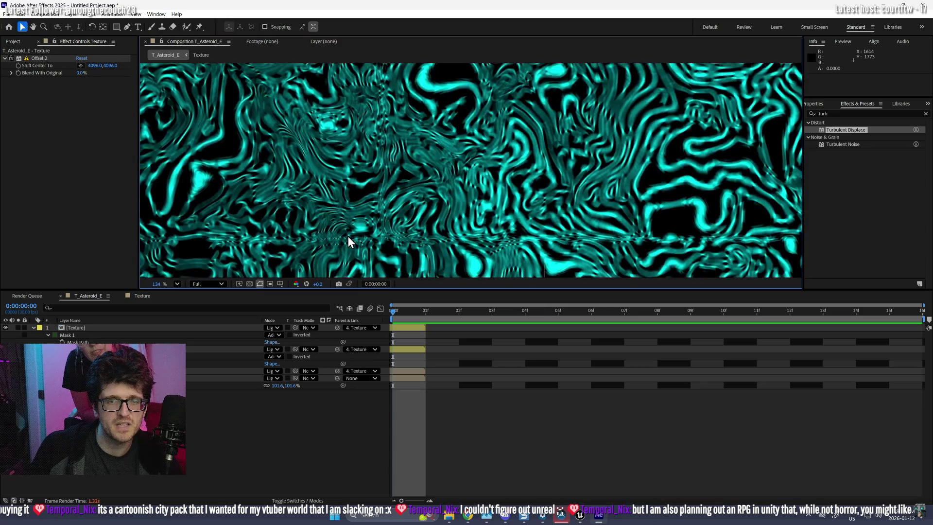
{"action": "left_click", "coordinate": [842, 113]}
{"action": "type", "text": "sharp"}
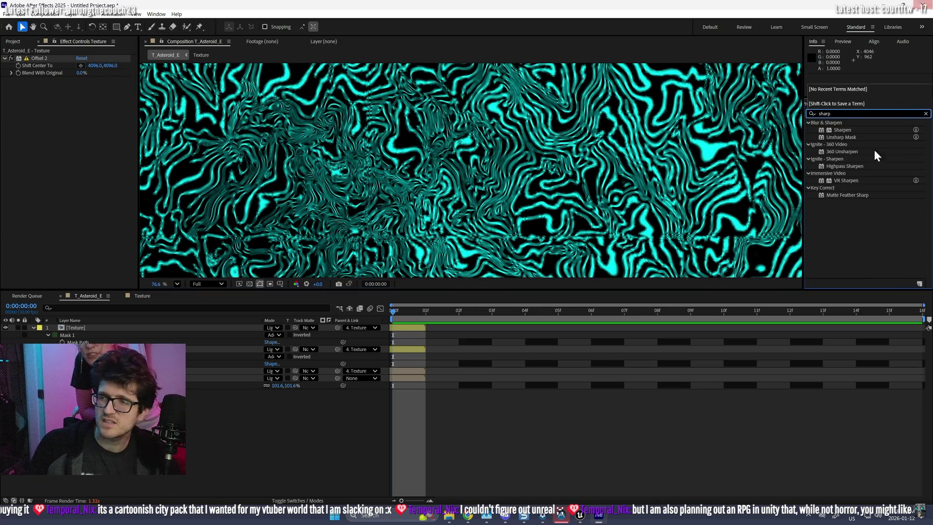
- Create an adjustment layer atop the T_Asteroid_E stack with Sharpen at amount 176
{"action": "left_click", "coordinate": [842, 129]}
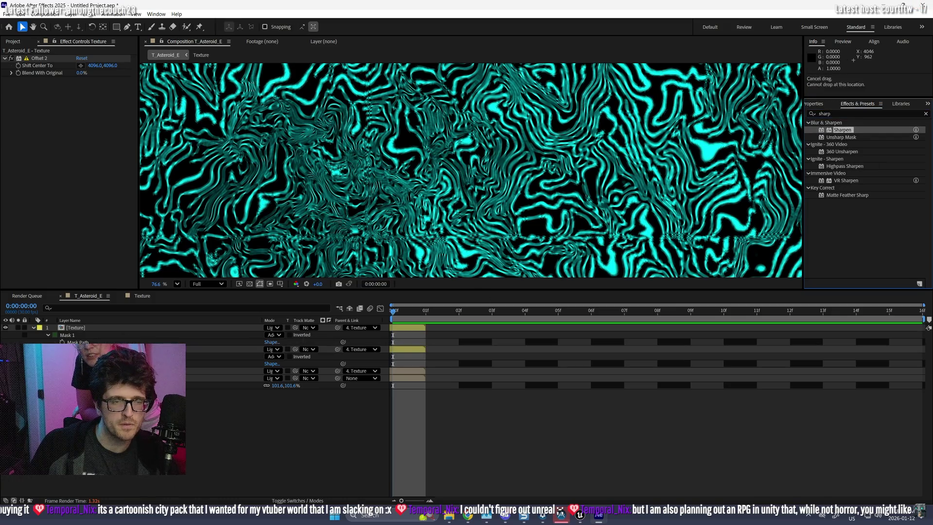
{"action": "right_click", "coordinate": [121, 334]}
{"action": "mouse_move", "coordinate": [135, 339]}
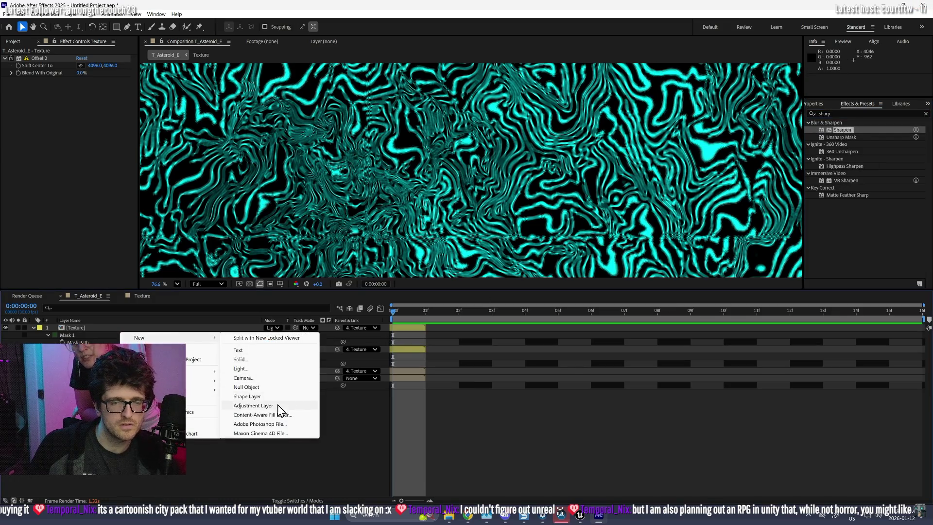
{"action": "left_click", "coordinate": [279, 406]}
{"action": "left_click_drag", "start_coordinate": [837, 132], "coordinate": [584, 328]}
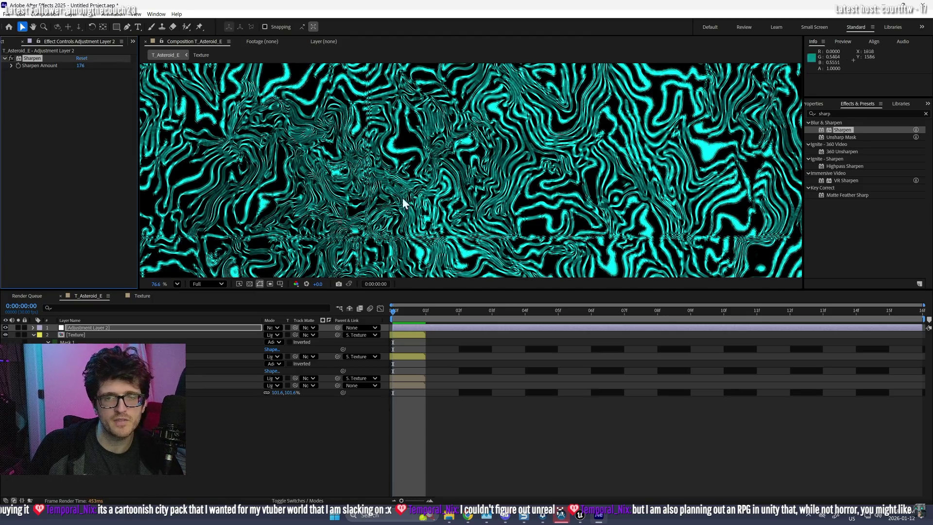
{"action": "scroll", "coordinate": [463, 205], "scroll_direction": "up", "scroll_amount": 3}
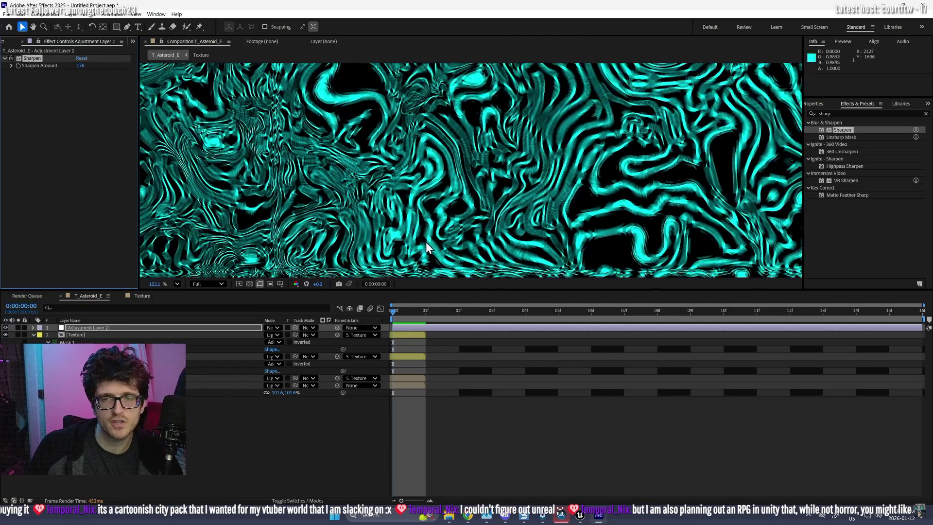
{"action": "scroll", "coordinate": [423, 240], "scroll_direction": "down", "scroll_amount": 2}
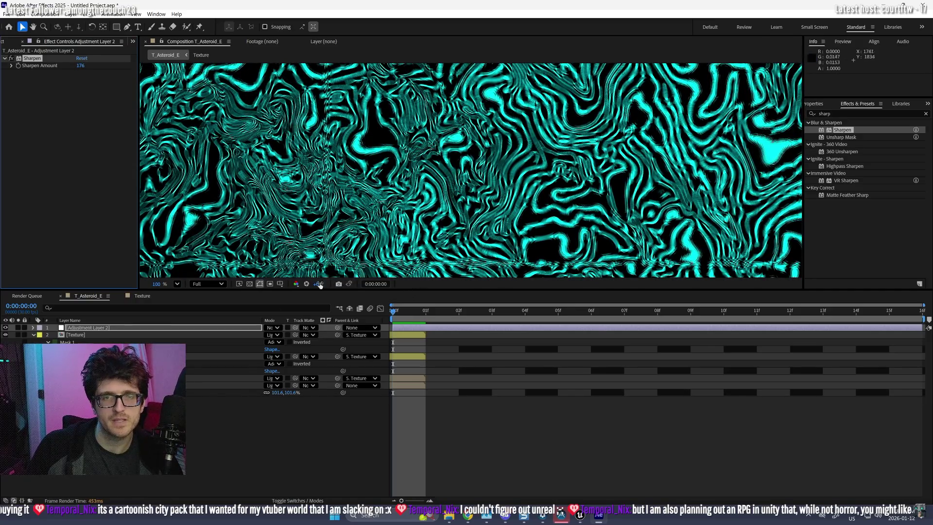
{"action": "left_click", "coordinate": [80, 336]}
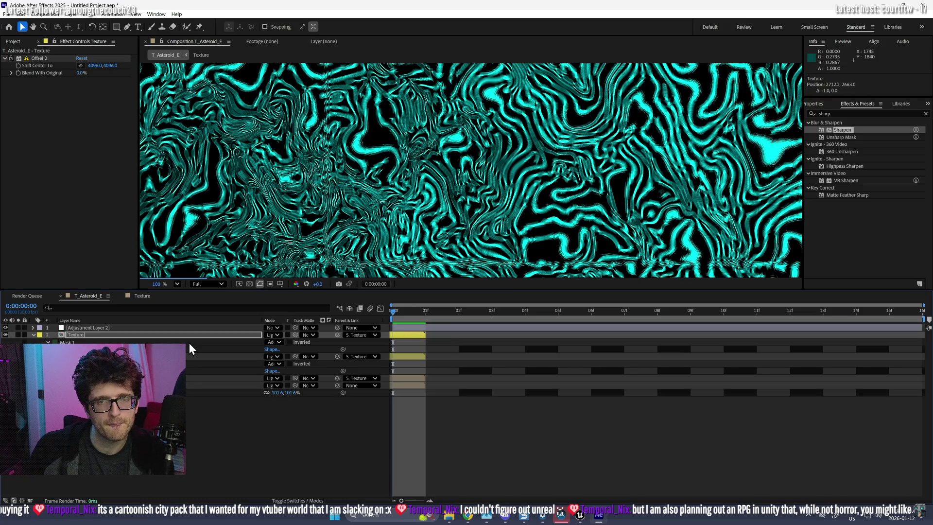
- Fine-tune the Texture layer's position with one-pixel arrow-key nudges
{"action": "key", "text": "Left"}
{"action": "key", "text": "Left"}
{"action": "key", "text": "Left"}
{"action": "key", "text": "Up"}
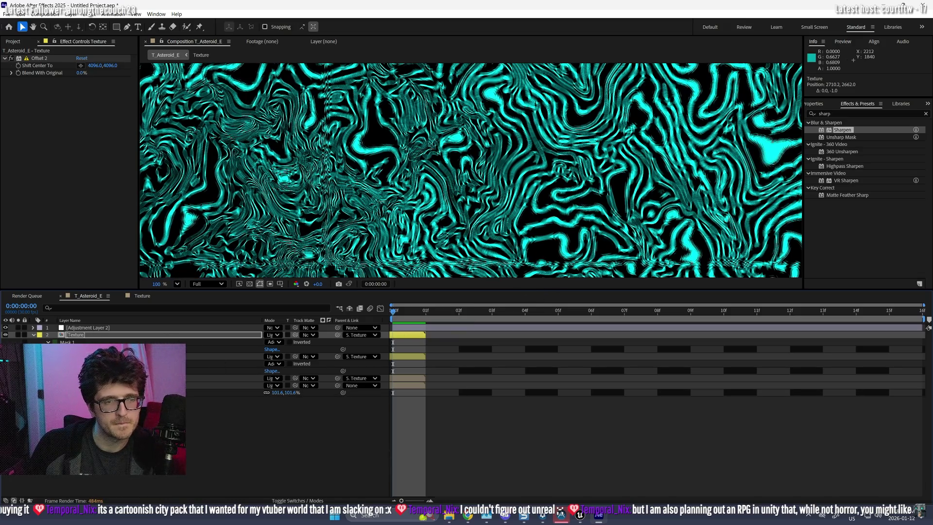
{"action": "left_click", "coordinate": [78, 357]}
{"action": "left_click", "coordinate": [82, 337]}
{"action": "key", "text": "Up"}
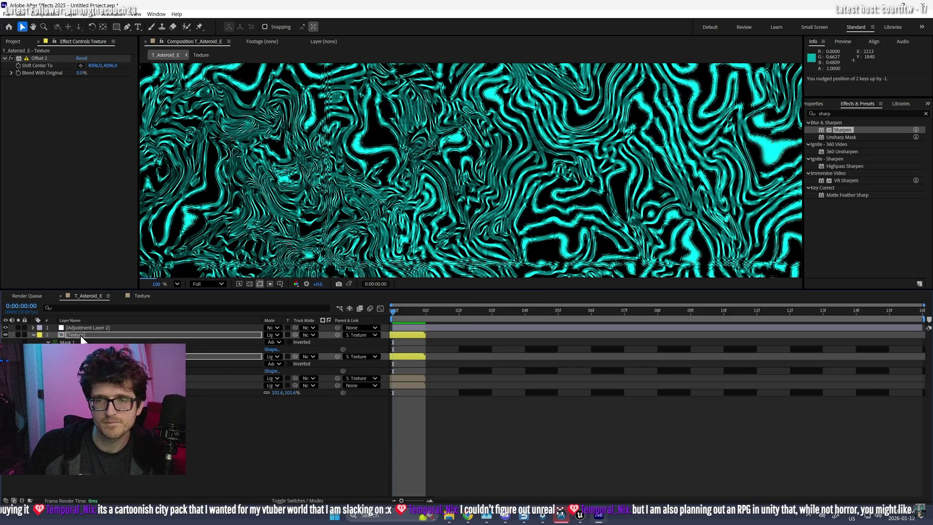
{"action": "key", "text": "Up"}
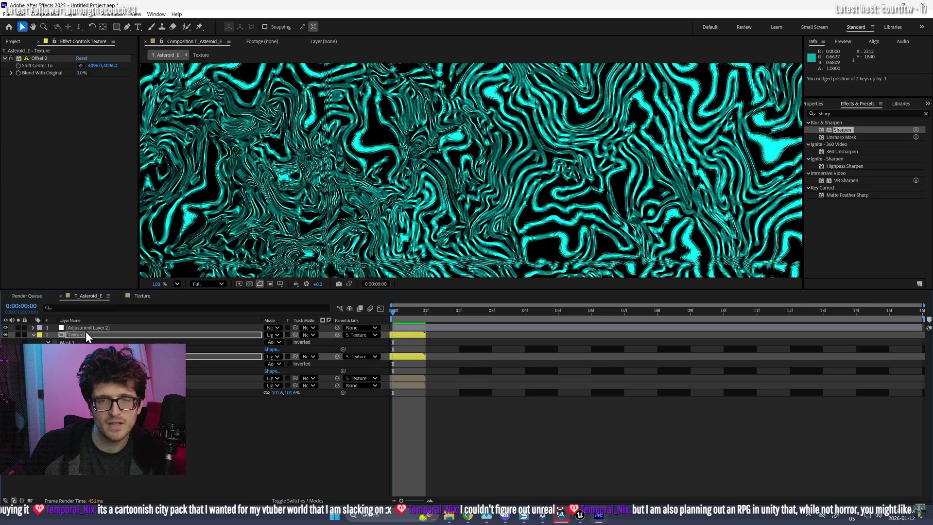
{"action": "key", "text": "Down"}
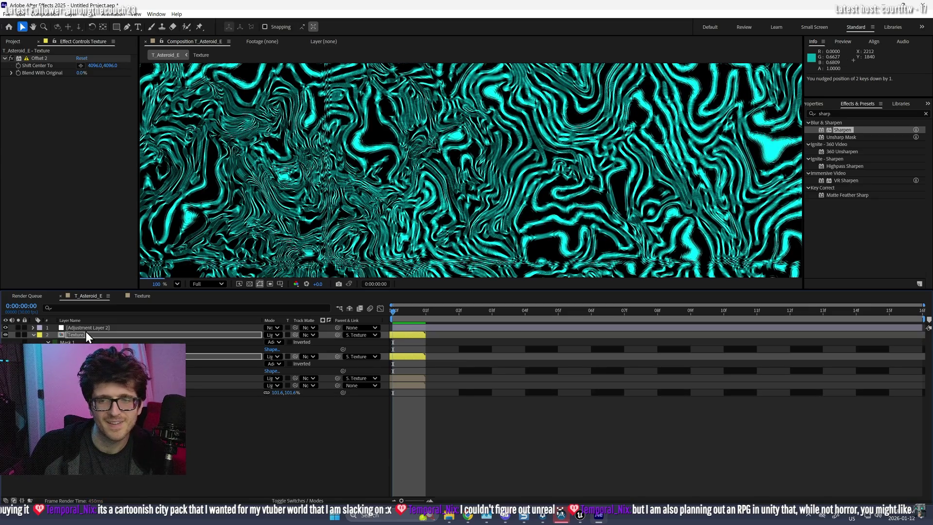
{"action": "scroll", "coordinate": [459, 209], "scroll_direction": "down", "scroll_amount": 1}
{"action": "scroll", "coordinate": [459, 212], "scroll_direction": "down", "scroll_amount": 1}
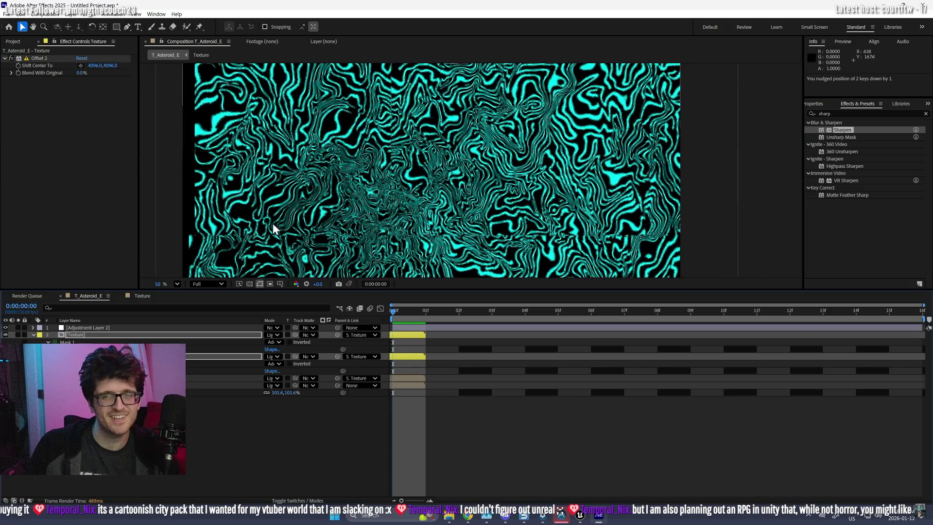
{"action": "scroll", "coordinate": [468, 210], "scroll_direction": "down", "scroll_amount": 2}
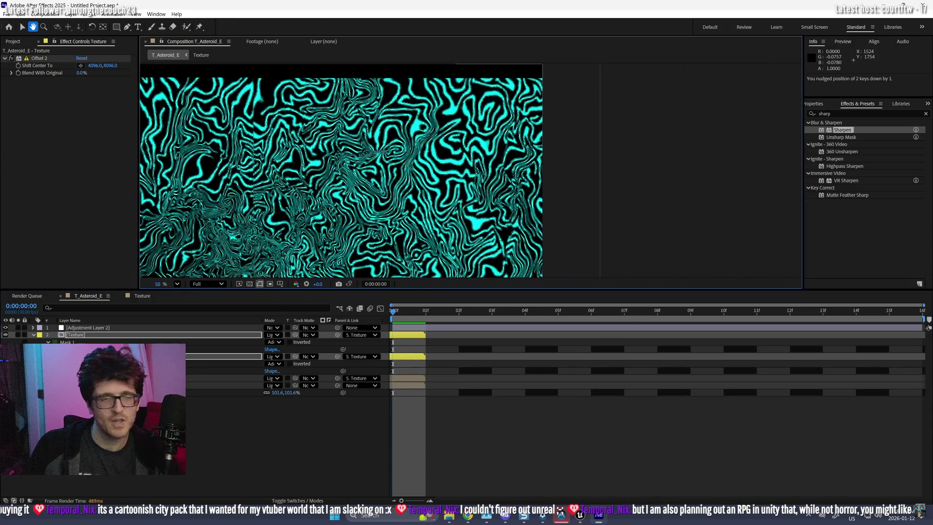
- Drag the Texture layer up and to the left in the Composition panel
{"action": "left_click", "coordinate": [224, 385]}
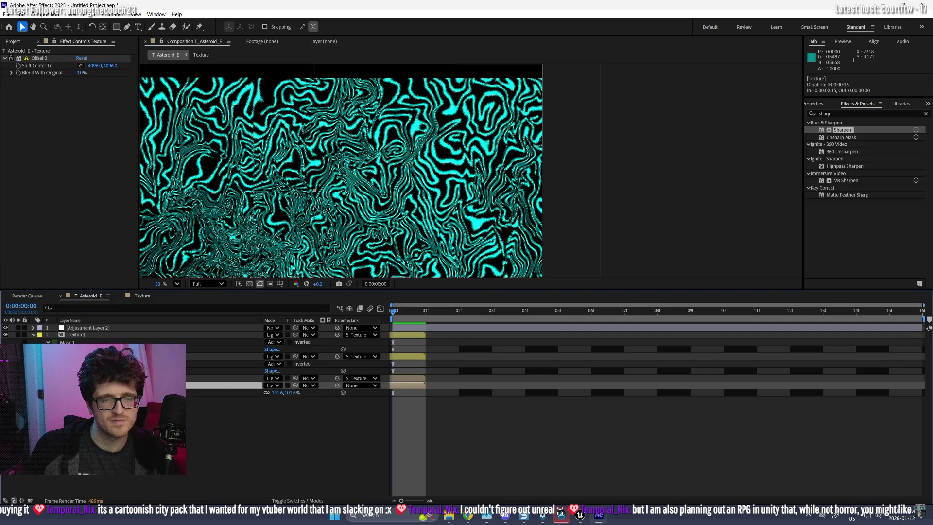
{"action": "scroll", "coordinate": [314, 190], "scroll_direction": "down", "scroll_amount": 2}
{"action": "left_click_drag", "start_coordinate": [266, 166], "coordinate": [259, 153]}
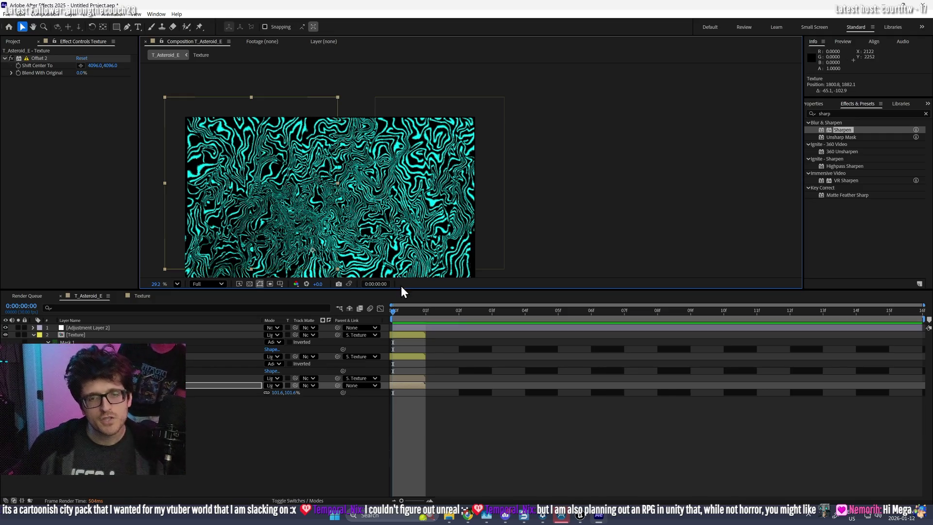
{"action": "left_click_drag", "start_coordinate": [401, 289], "coordinate": [400, 422]}
- Zoom in and out of the enlarged viewer to examine the sharpened cyan swirl texture
{"action": "scroll", "coordinate": [280, 315], "scroll_direction": "up", "scroll_amount": 2}
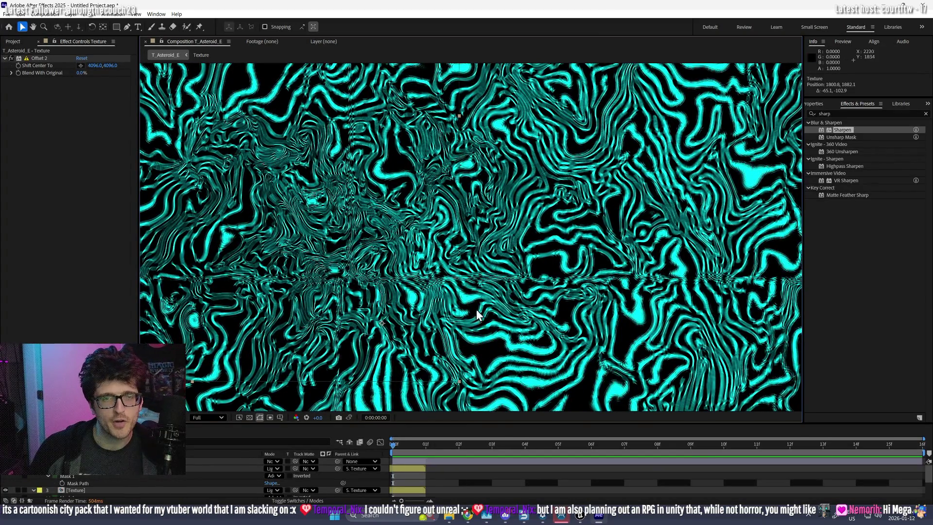
{"action": "scroll", "coordinate": [501, 323], "scroll_direction": "up", "scroll_amount": 2}
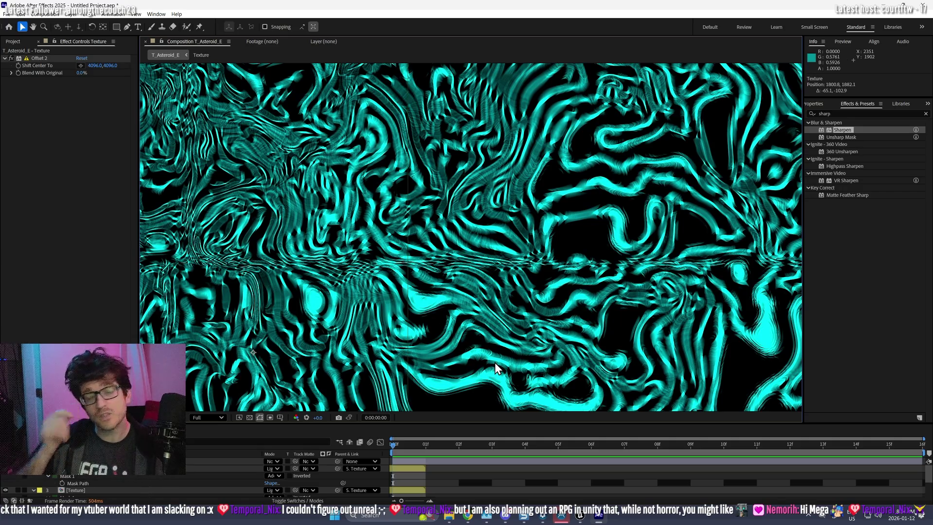
{"action": "scroll", "coordinate": [500, 305], "scroll_direction": "down", "scroll_amount": 2}
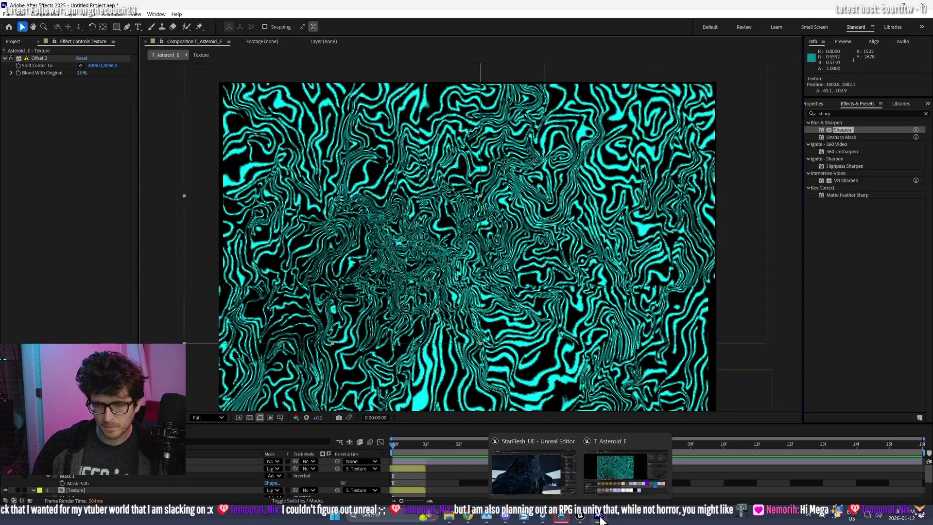
{"action": "scroll", "coordinate": [431, 315], "scroll_direction": "up", "scroll_amount": 2}
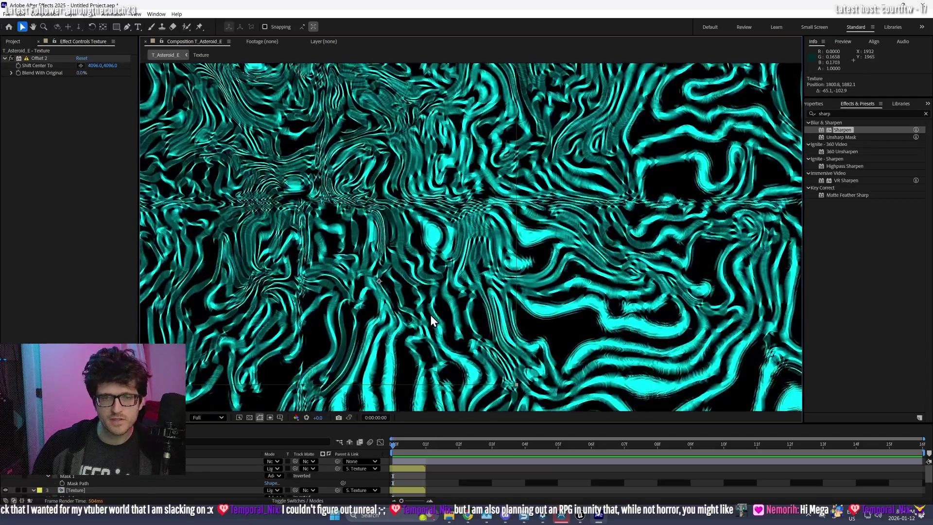
{"action": "scroll", "coordinate": [431, 315], "scroll_direction": "down", "scroll_amount": 2}
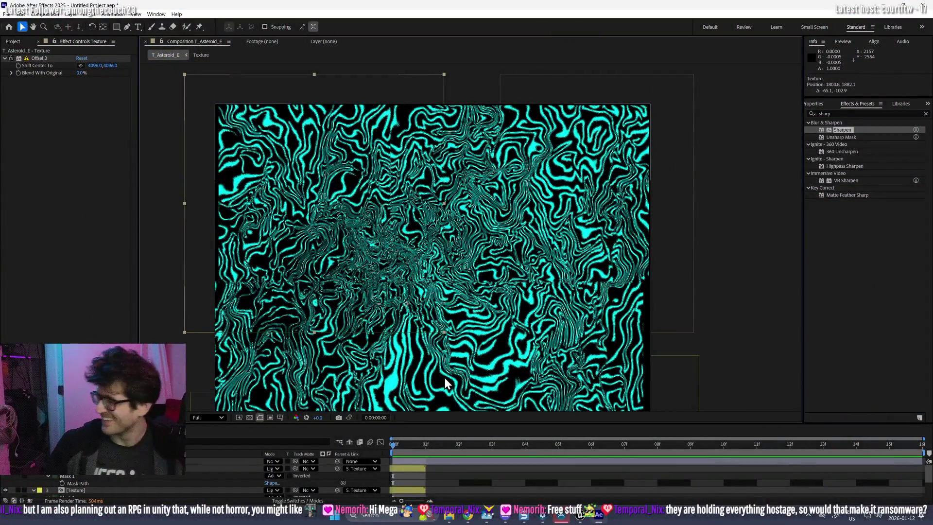
- In Unreal's MM_CreatureSkin graph, move the teal T_Asteroid_E Texture Sample node
{"action": "mouse_move", "coordinate": [583, 518]}
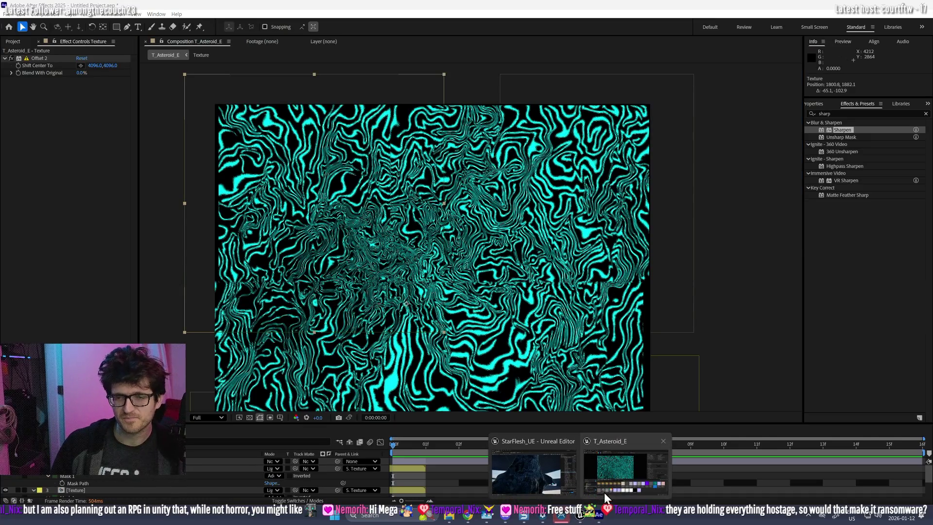
{"action": "left_click", "coordinate": [614, 470]}
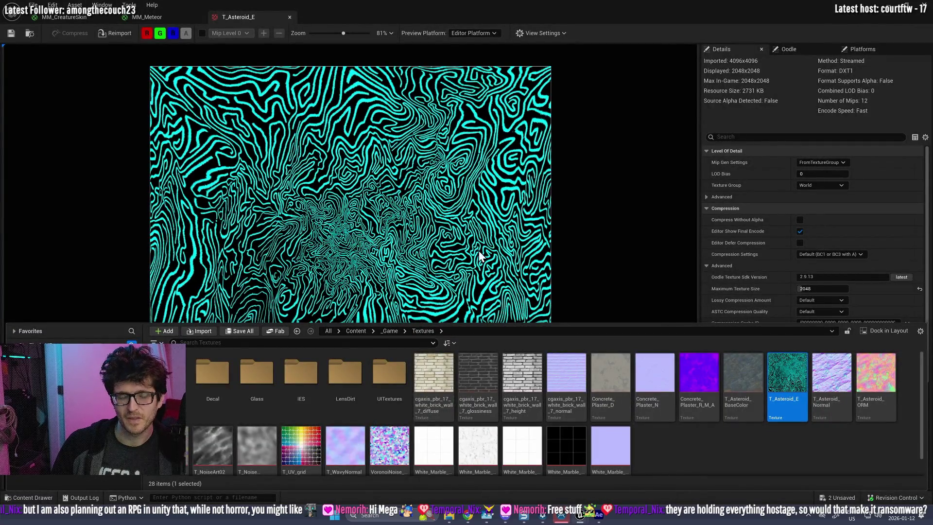
{"action": "left_click", "coordinate": [70, 16]}
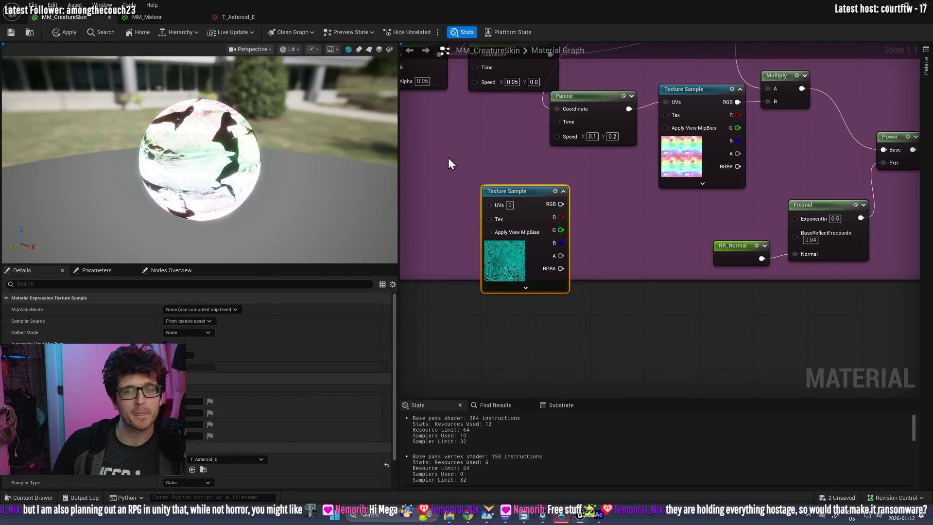
{"action": "scroll", "coordinate": [627, 257], "scroll_direction": "up", "scroll_amount": 1}
{"action": "scroll", "coordinate": [482, 305], "scroll_direction": "down", "scroll_amount": 3}
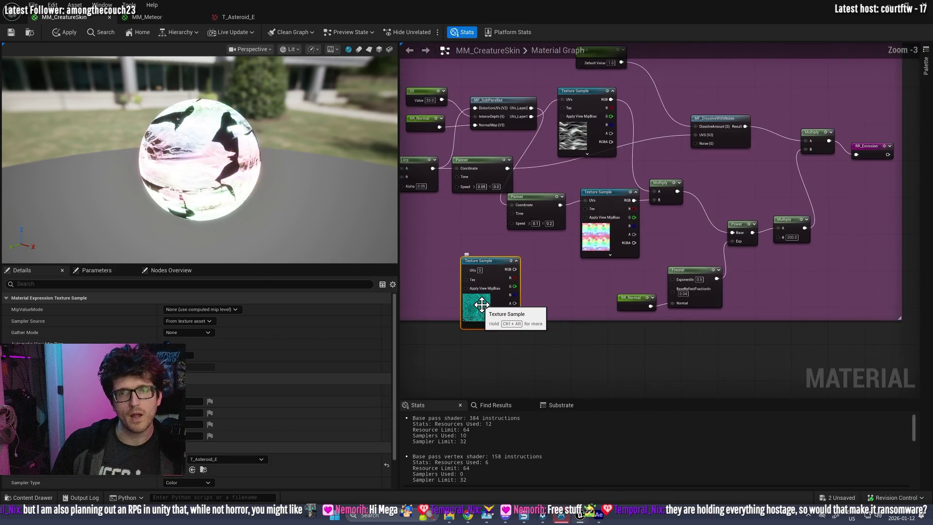
{"action": "mouse_move", "coordinate": [477, 306]}
{"action": "left_mouse_down"}
{"action": "mouse_move", "coordinate": [722, 157]}
{"action": "mouse_move", "coordinate": [756, 162]}
{"action": "mouse_move", "coordinate": [836, 353]}
{"action": "mouse_move", "coordinate": [494, 364]}
{"action": "left_mouse_up"}
{"action": "scroll", "coordinate": [632, 292], "scroll_direction": "up", "scroll_amount": 3}
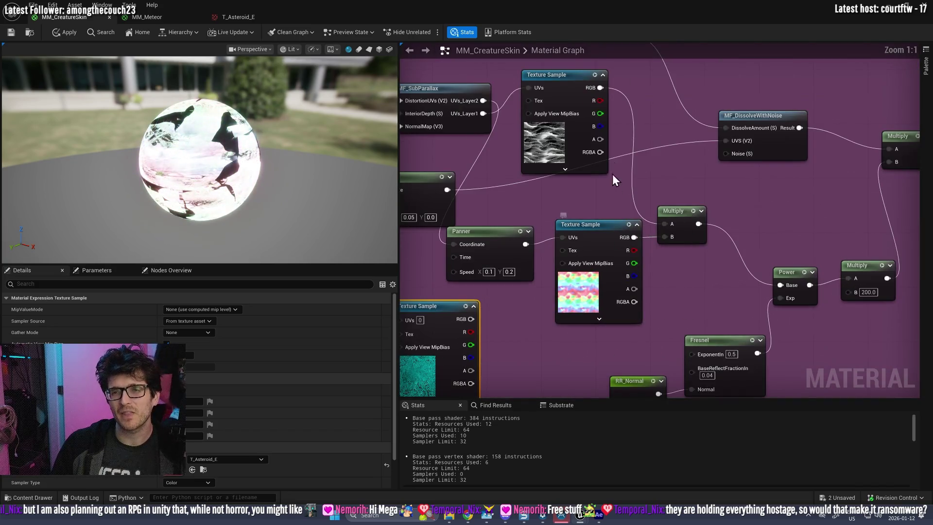
- Preview the noise texture node on the sphere
{"action": "right_click", "coordinate": [575, 84]}
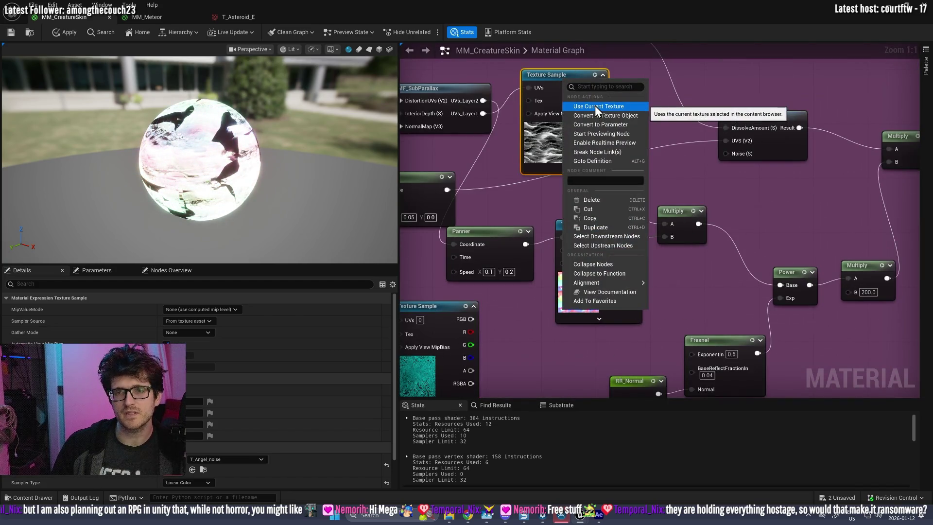
{"action": "left_click", "coordinate": [609, 135]}
{"action": "left_click_drag", "start_coordinate": [177, 174], "coordinate": [177, 171]}
{"action": "scroll", "coordinate": [177, 171], "scroll_direction": "up", "scroll_amount": 2}
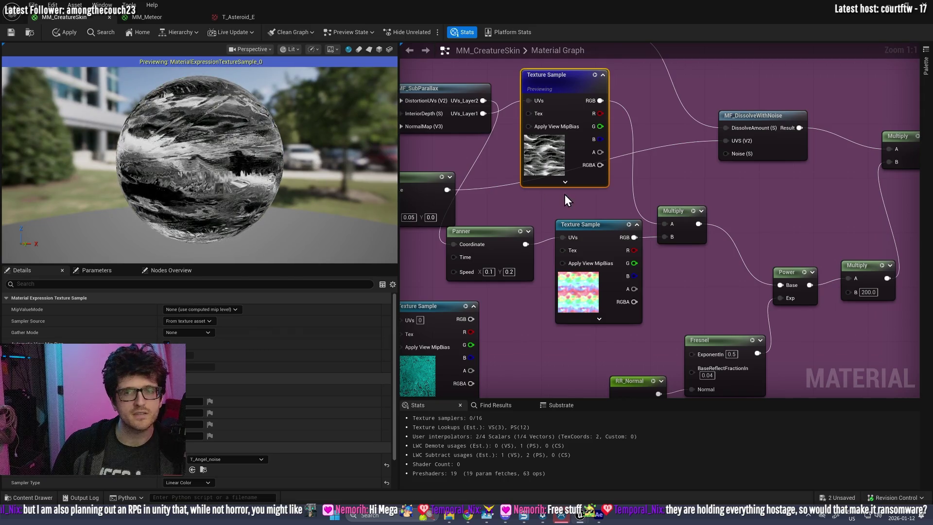
{"action": "scroll", "coordinate": [565, 194], "scroll_direction": "down", "scroll_amount": 2}
{"action": "scroll", "coordinate": [518, 217], "scroll_direction": "down", "scroll_amount": 1}
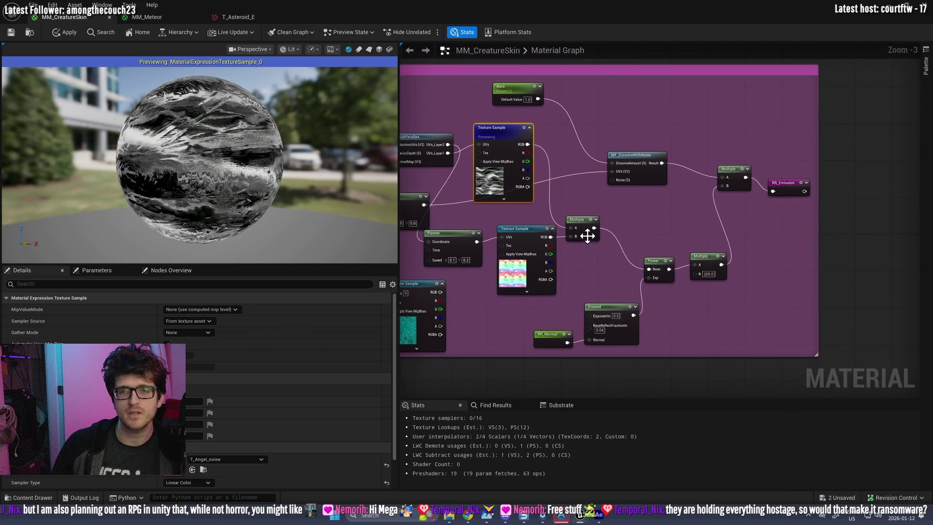
- Move the teal swirl texture above the Aura group and add a Multiply wired from it
{"action": "left_click", "coordinate": [527, 235]}
{"action": "mouse_move", "coordinate": [419, 284]}
{"action": "left_mouse_down"}
{"action": "mouse_move", "coordinate": [482, 254]}
{"action": "mouse_move", "coordinate": [535, 31]}
{"action": "mouse_move", "coordinate": [540, 83]}
{"action": "left_mouse_up"}
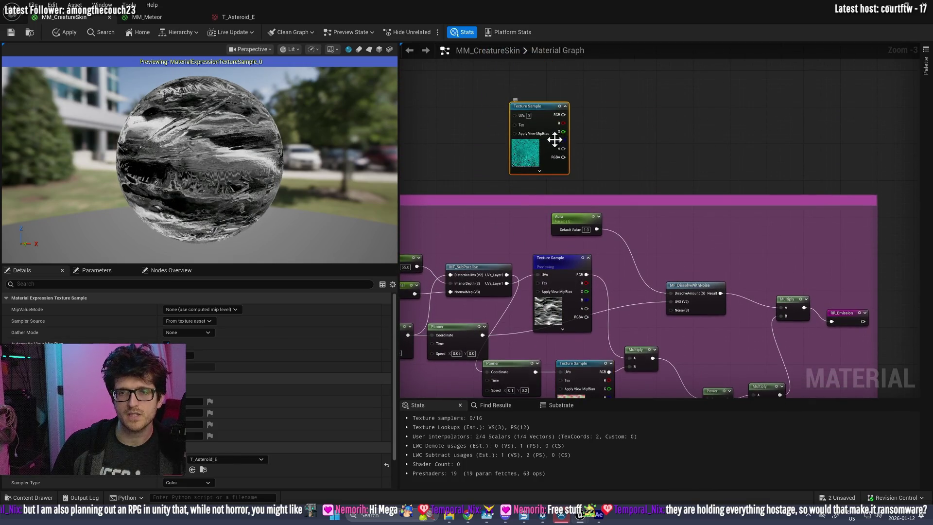
{"action": "left_click_drag", "start_coordinate": [605, 279], "coordinate": [617, 264]}
{"action": "type", "text": "multiply"}
{"action": "key", "text": "Return"}
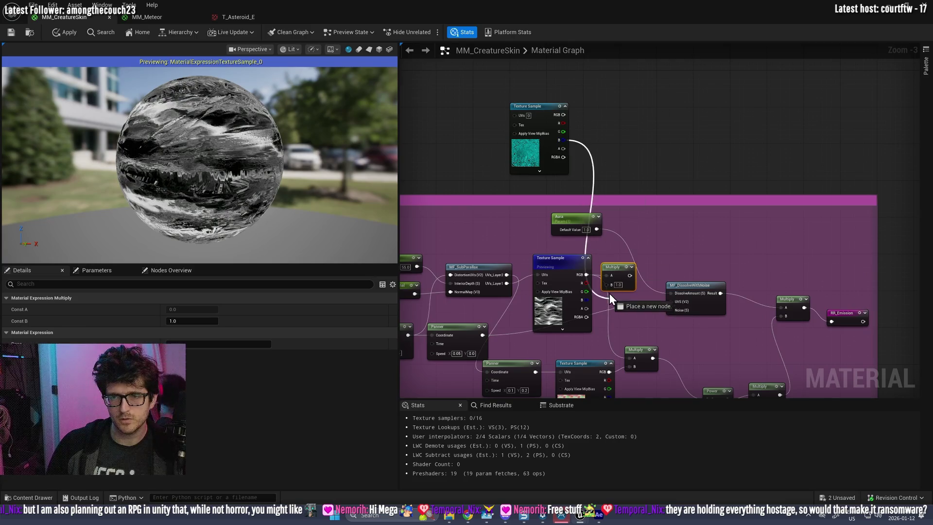
- Feed the swirl's blue channel into Multiply A, chain it onward, and preview the lower Multiply
{"action": "left_click_drag", "start_coordinate": [611, 298], "coordinate": [609, 282]}
{"action": "left_click_drag", "start_coordinate": [631, 357], "coordinate": [629, 360]}
{"action": "right_click", "coordinate": [646, 358]}
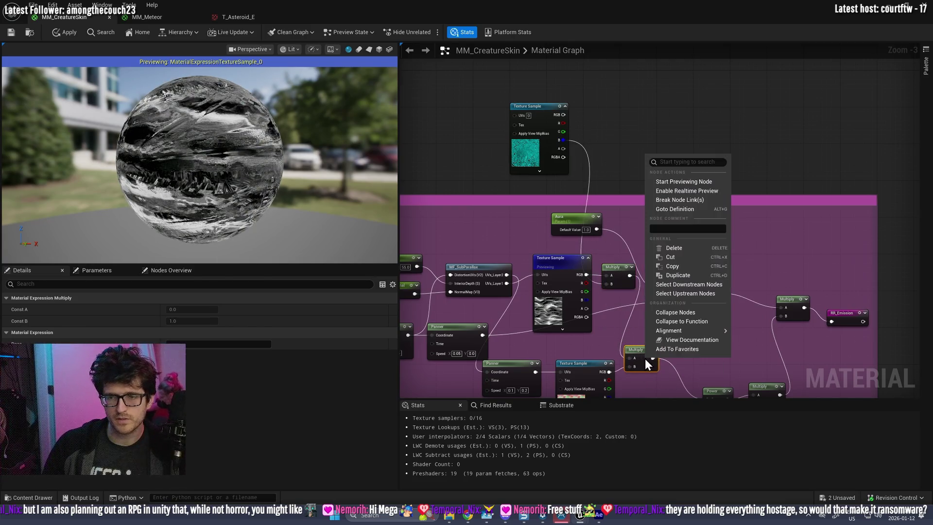
{"action": "left_click", "coordinate": [689, 183]}
{"action": "mouse_move", "coordinate": [208, 175]}
{"action": "left_mouse_down"}
{"action": "mouse_move", "coordinate": [241, 199]}
{"action": "mouse_move", "coordinate": [208, 179]}
{"action": "left_mouse_up"}
{"action": "scroll", "coordinate": [209, 196], "scroll_direction": "up", "scroll_amount": 5}
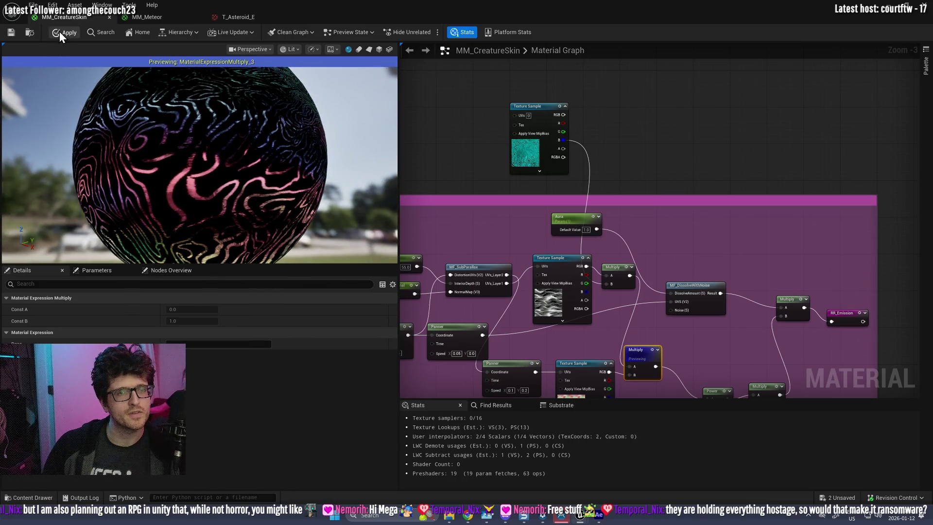
- Apply changes, then add a Lerp from the swirl texture with its blue channel as alpha, feeding the Multiply
{"action": "left_click", "coordinate": [61, 33]}
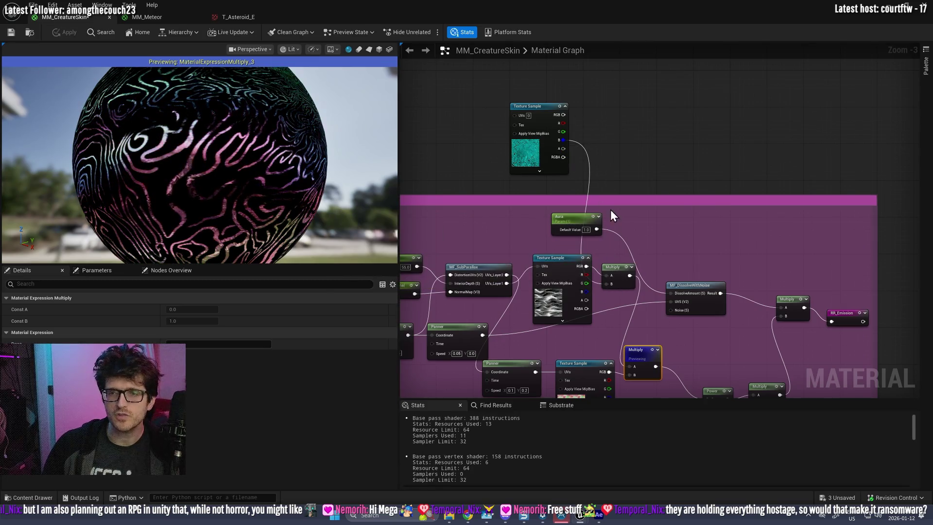
{"action": "mouse_move", "coordinate": [632, 164]}
{"action": "left_mouse_down"}
{"action": "mouse_move", "coordinate": [657, 104]}
{"action": "mouse_move", "coordinate": [637, 127]}
{"action": "left_mouse_up"}
{"action": "type", "text": "lerp"}
{"action": "key", "text": "Return"}
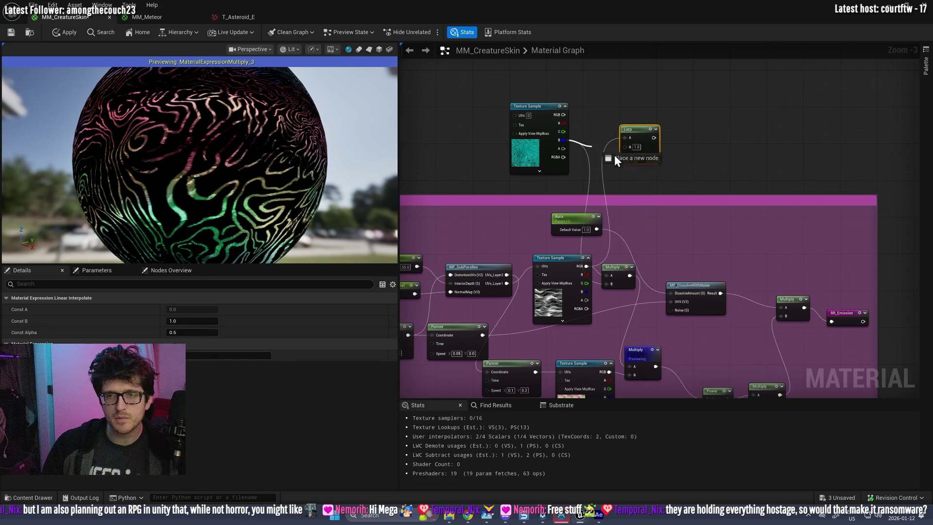
{"action": "left_click_drag", "start_coordinate": [627, 160], "coordinate": [628, 159]}
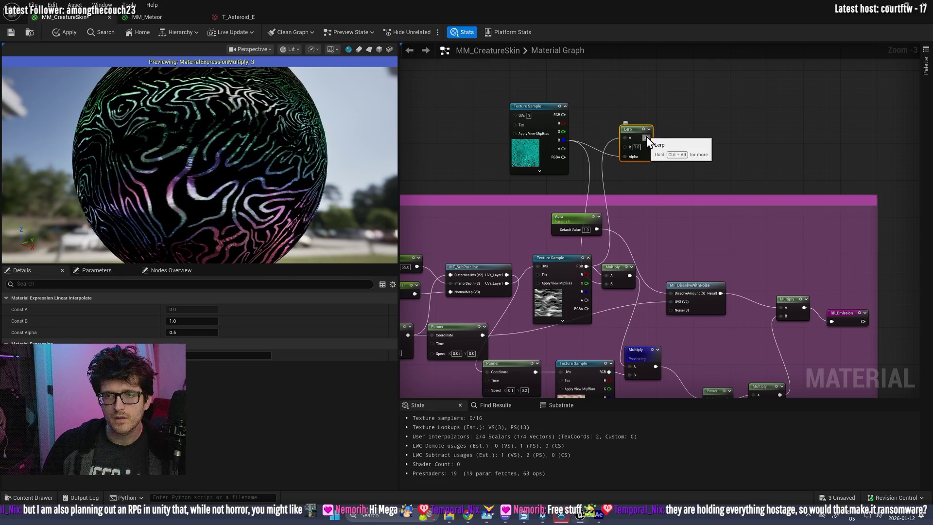
{"action": "left_click_drag", "start_coordinate": [634, 359], "coordinate": [631, 369]}
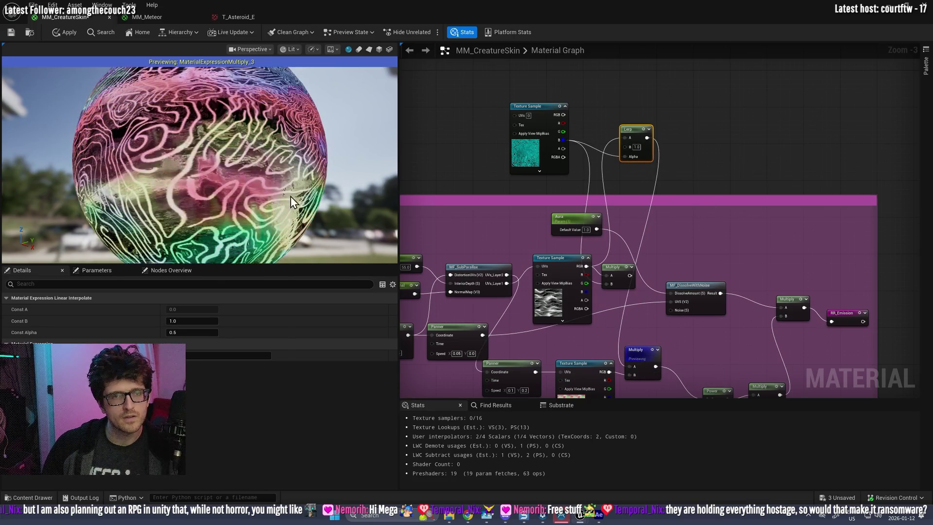
- Drive the swirl texture's UVs from MF_SubParallax's UVs_Layer1 output
{"action": "scroll", "coordinate": [273, 187], "scroll_direction": "up", "scroll_amount": 5}
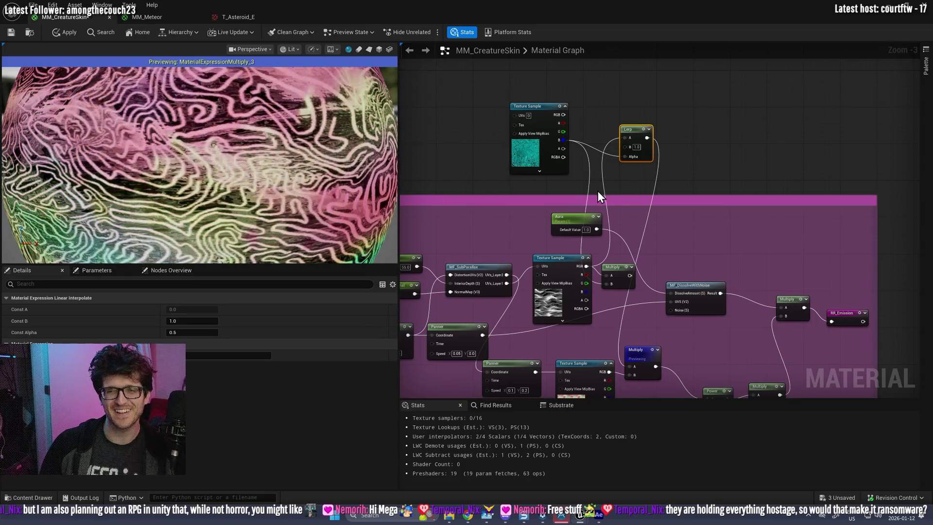
{"action": "scroll", "coordinate": [598, 191], "scroll_direction": "down", "scroll_amount": 2}
{"action": "scroll", "coordinate": [562, 193], "scroll_direction": "up", "scroll_amount": 2}
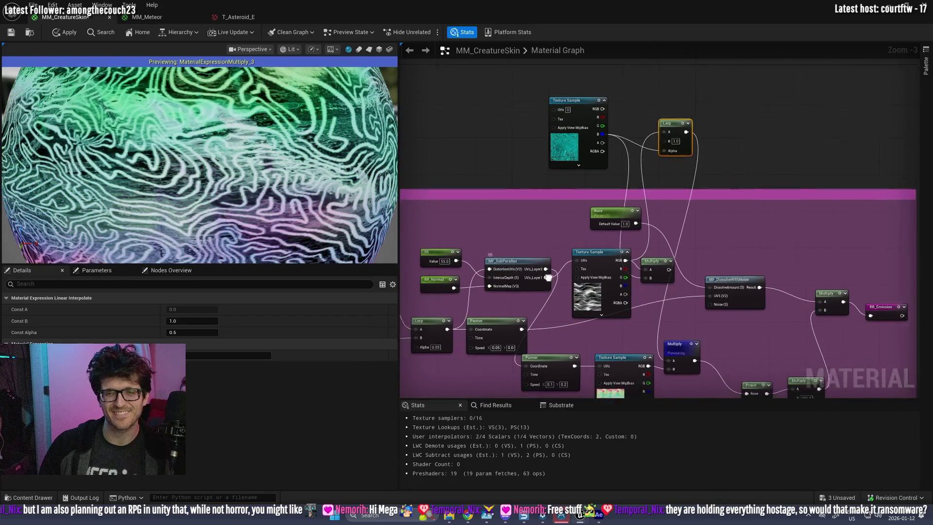
{"action": "left_click_drag", "start_coordinate": [576, 106], "coordinate": [583, 95]}
{"action": "scroll", "coordinate": [214, 171], "scroll_direction": "down", "scroll_amount": 5}
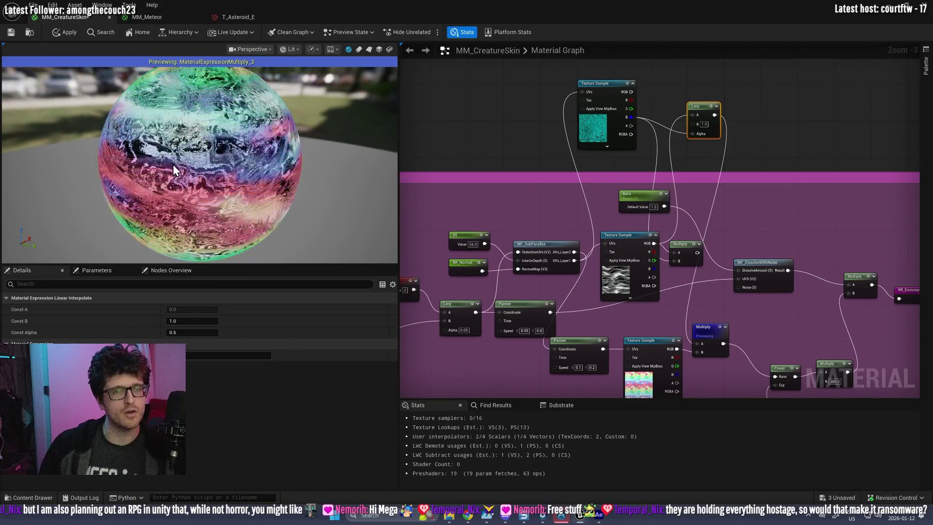
- Rewire the teal swirl texture's UVs to UVs_Layer2 and apply, giving a 391-instruction base pass
{"action": "scroll", "coordinate": [173, 164], "scroll_direction": "up", "scroll_amount": 5}
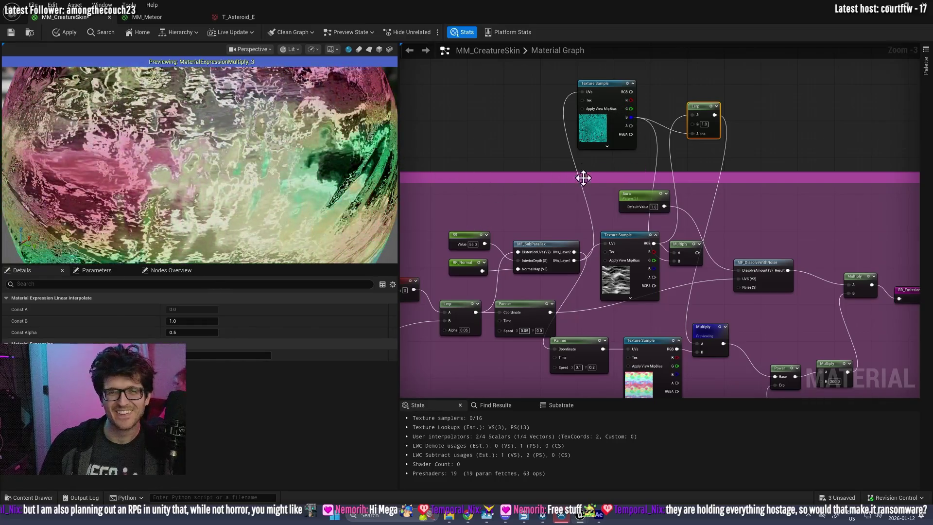
{"action": "left_click_drag", "start_coordinate": [593, 211], "coordinate": [695, 176]}
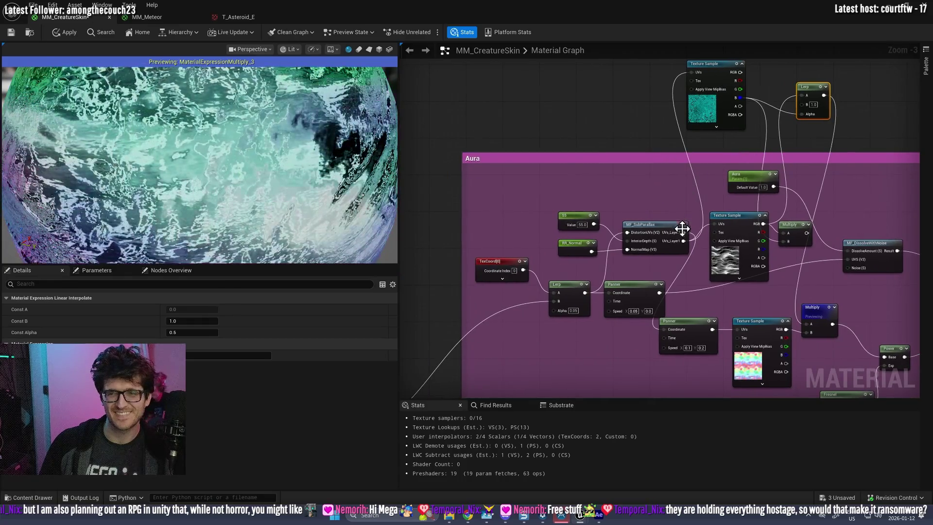
{"action": "left_click_drag", "start_coordinate": [689, 72], "coordinate": [692, 73]}
{"action": "scroll", "coordinate": [266, 167], "scroll_direction": "down", "scroll_amount": 5}
{"action": "scroll", "coordinate": [267, 167], "scroll_direction": "up", "scroll_amount": 3}
{"action": "left_click_drag", "start_coordinate": [191, 186], "coordinate": [229, 187]}
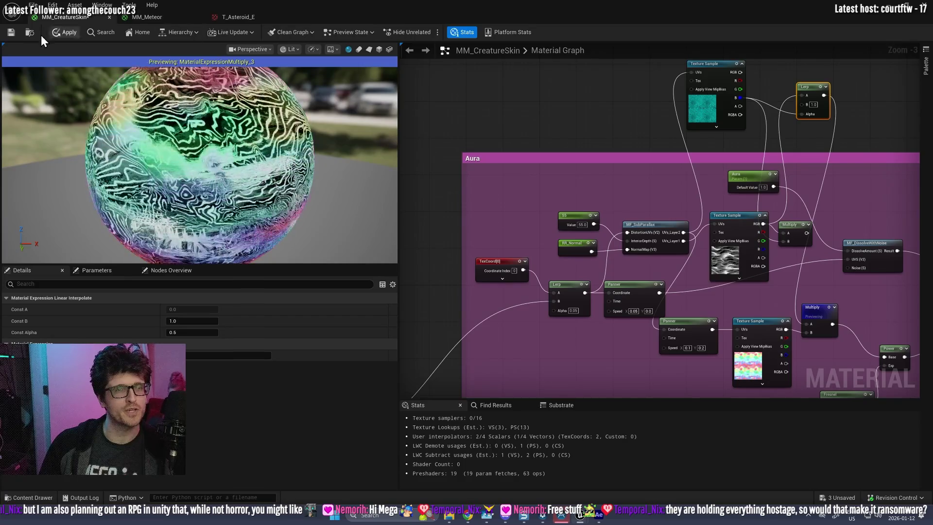
{"action": "left_click", "coordinate": [64, 34]}
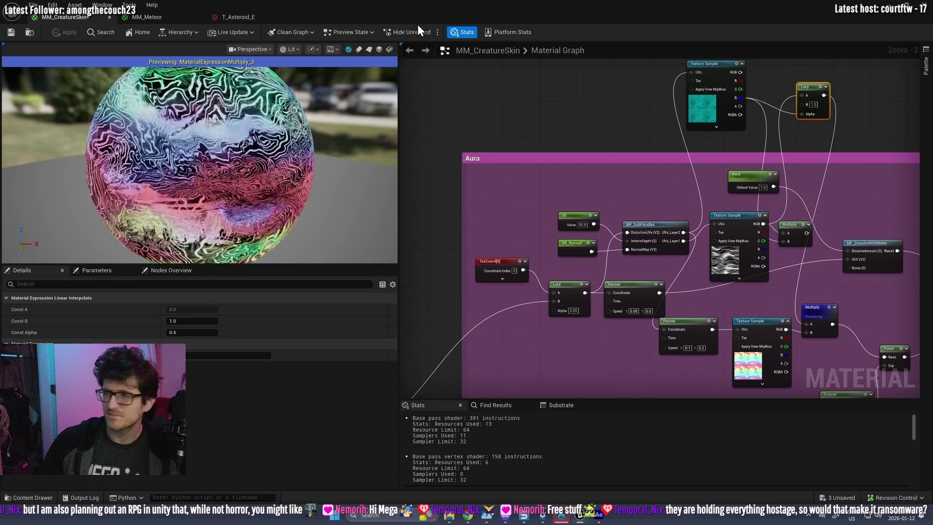
- Reposition the Lerp and Multiply nodes above the Aura group
{"action": "left_click_drag", "start_coordinate": [751, 188], "coordinate": [498, 194]}
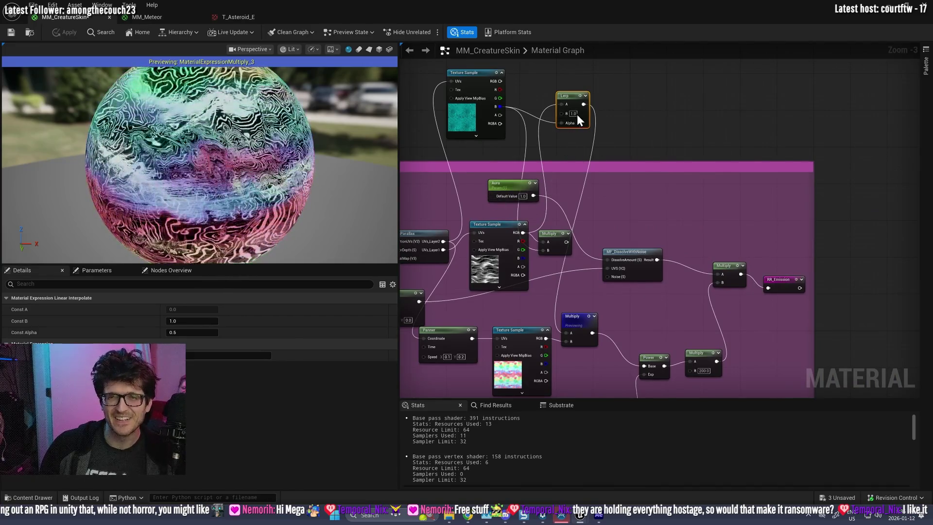
{"action": "left_click_drag", "start_coordinate": [574, 93], "coordinate": [578, 89]}
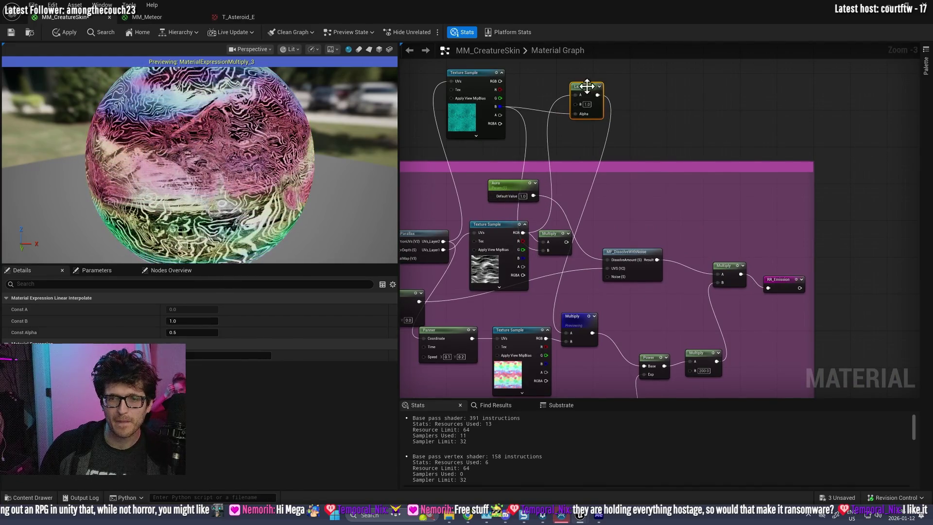
{"action": "left_click_drag", "start_coordinate": [561, 235], "coordinate": [561, 226]}
{"action": "left_click_drag", "start_coordinate": [555, 139], "coordinate": [577, 110]}
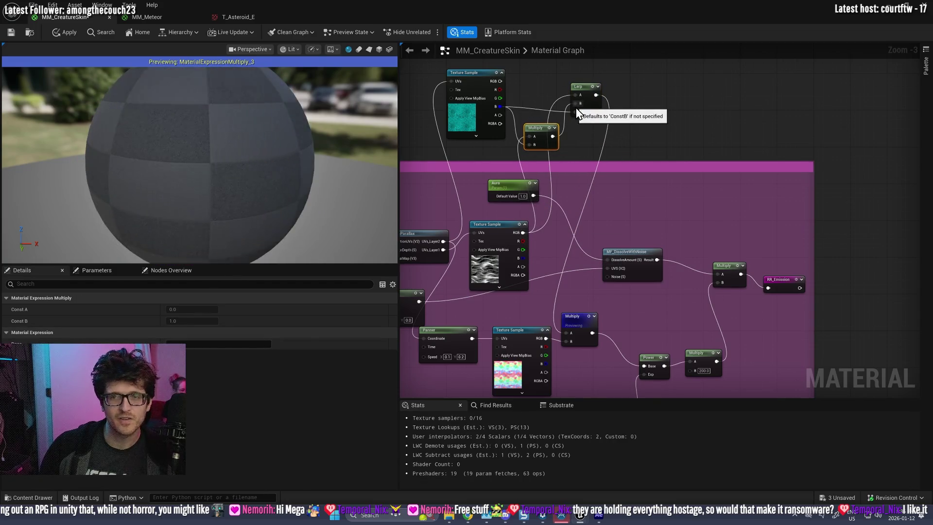
{"action": "left_click_drag", "start_coordinate": [233, 191], "coordinate": [235, 189]}
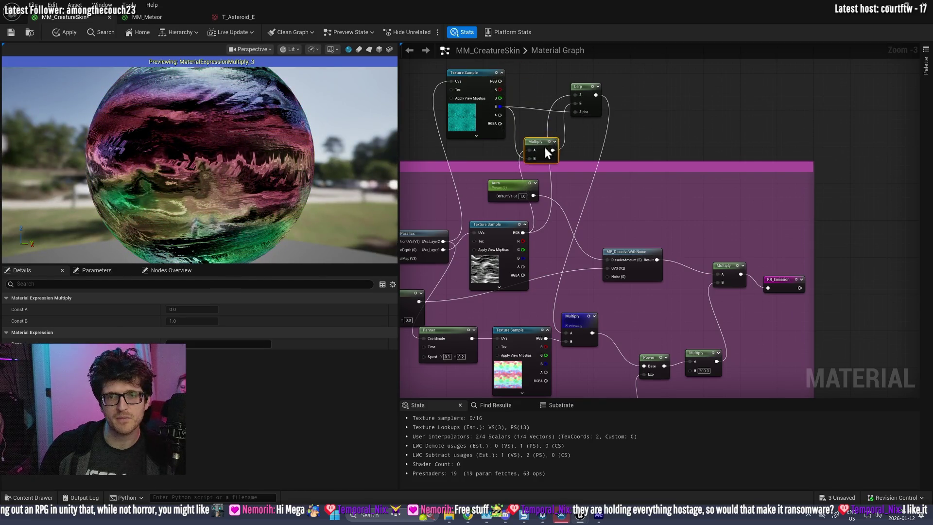
- Undo the last move, link the wavy texture into Multiply A, save the material, then undo the link
{"action": "key", "text": "ctrl+z"}
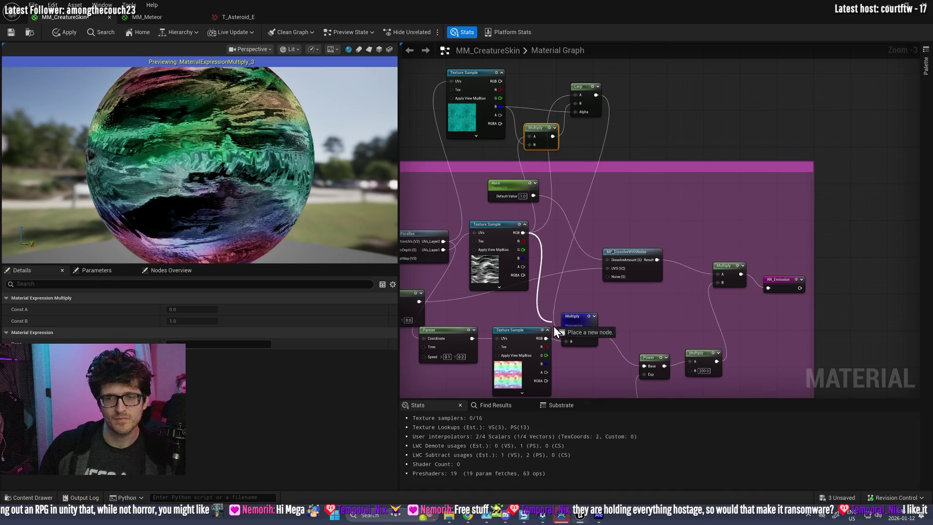
{"action": "left_click_drag", "start_coordinate": [564, 337], "coordinate": [565, 336]}
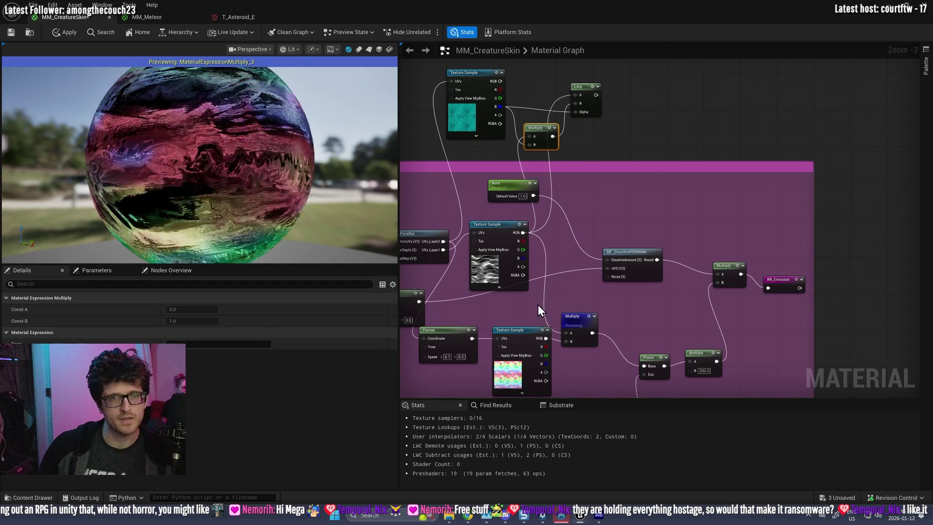
{"action": "key", "text": "ctrl+s"}
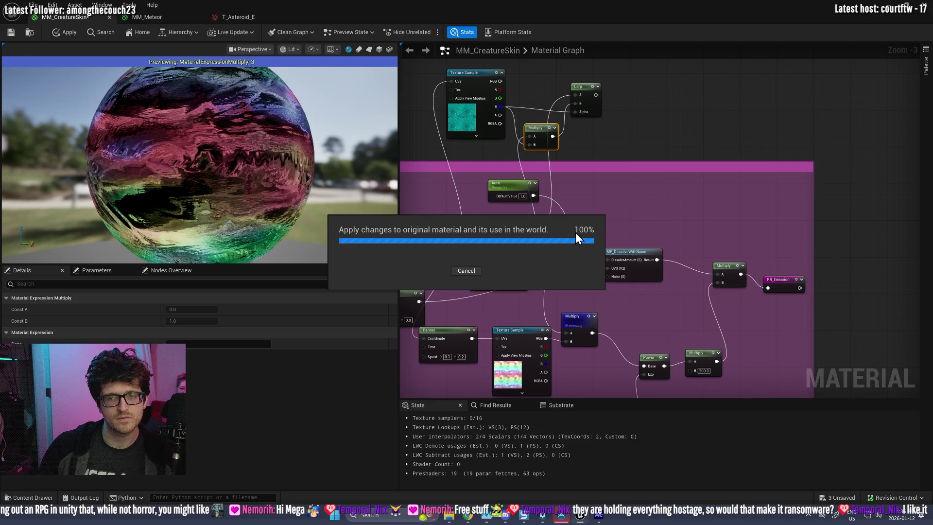
{"action": "key", "text": "ctrl+z"}
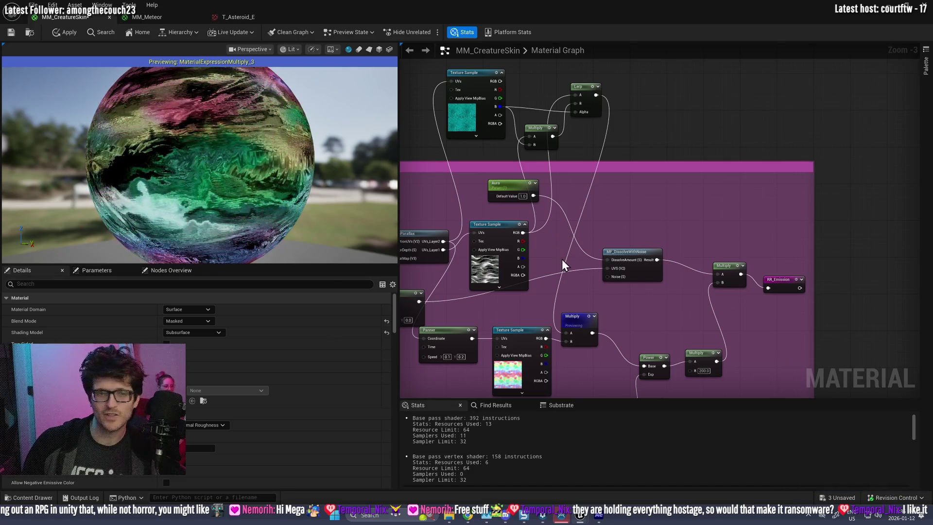
- Add a TexCoord[0] node to the left of MF_SubParallax
{"action": "scroll", "coordinate": [576, 251], "scroll_direction": "down", "scroll_amount": 2}
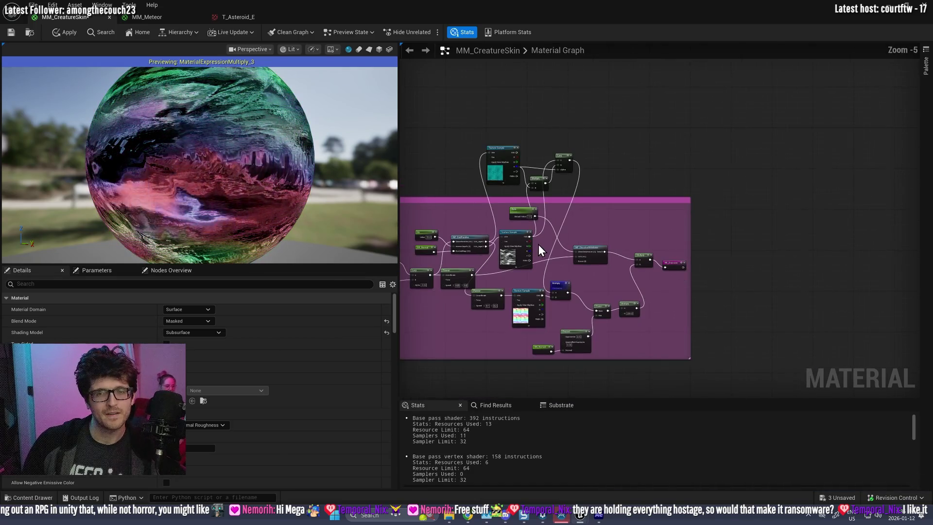
{"action": "scroll", "coordinate": [559, 273], "scroll_direction": "up", "scroll_amount": 2}
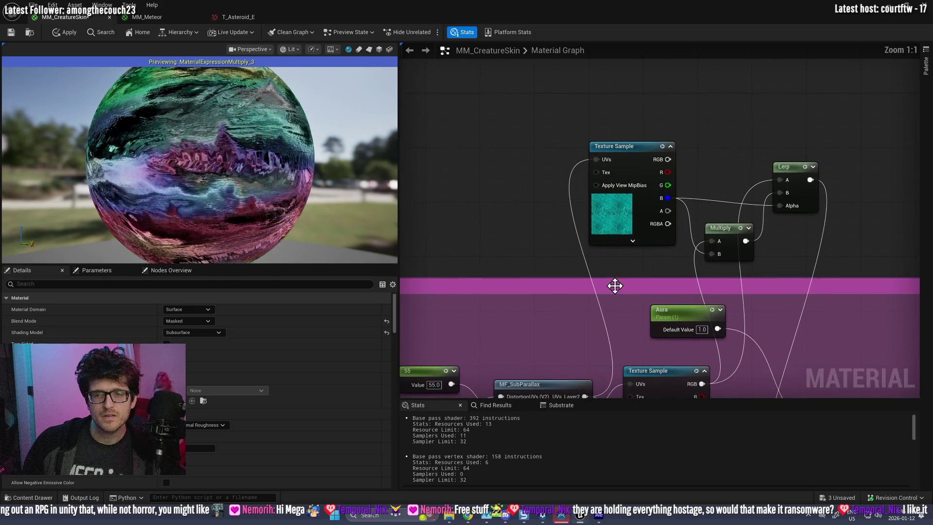
{"action": "scroll", "coordinate": [617, 279], "scroll_direction": "down", "scroll_amount": 1}
{"action": "scroll", "coordinate": [562, 311], "scroll_direction": "up", "scroll_amount": 2}
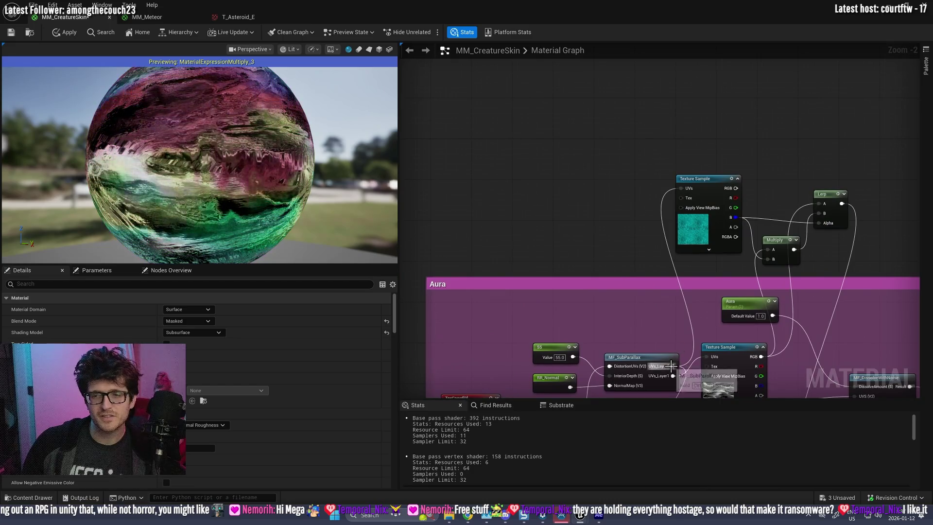
{"action": "left_click_drag", "start_coordinate": [606, 238], "coordinate": [605, 238]}
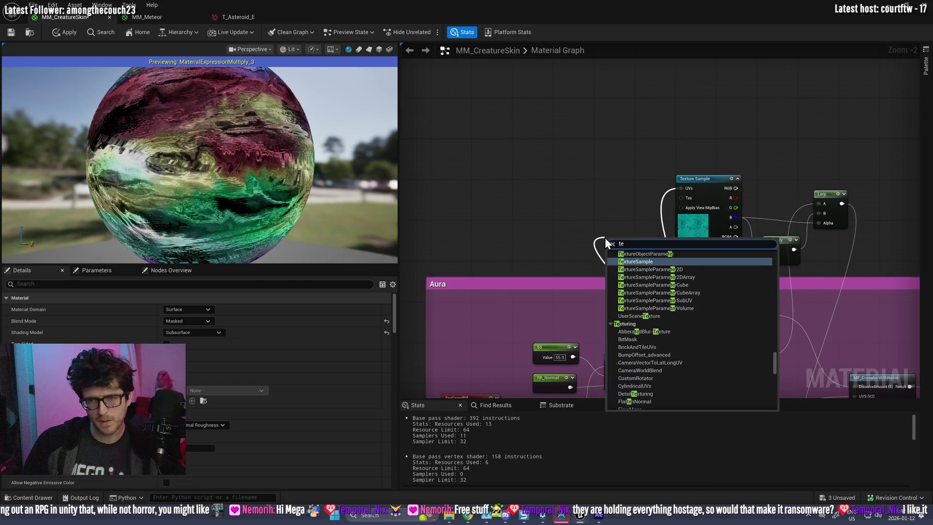
{"action": "key", "text": "Escape"}
{"action": "scroll", "coordinate": [556, 174], "scroll_direction": "up", "scroll_amount": 1}
{"action": "right_click", "coordinate": [557, 174]}
{"action": "left_click", "coordinate": [533, 176]}
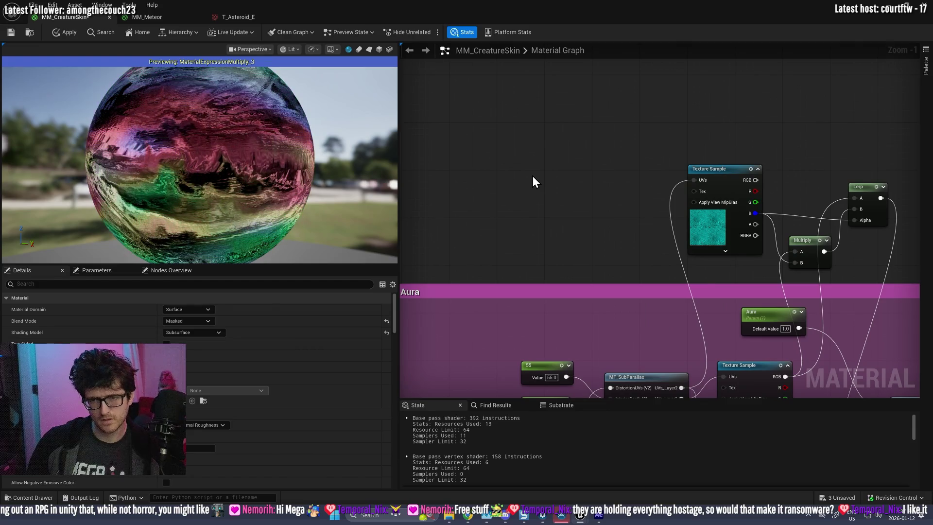
{"action": "right_click", "coordinate": [532, 176]}
{"action": "type", "text": "texc"}
{"action": "key", "text": "Return"}
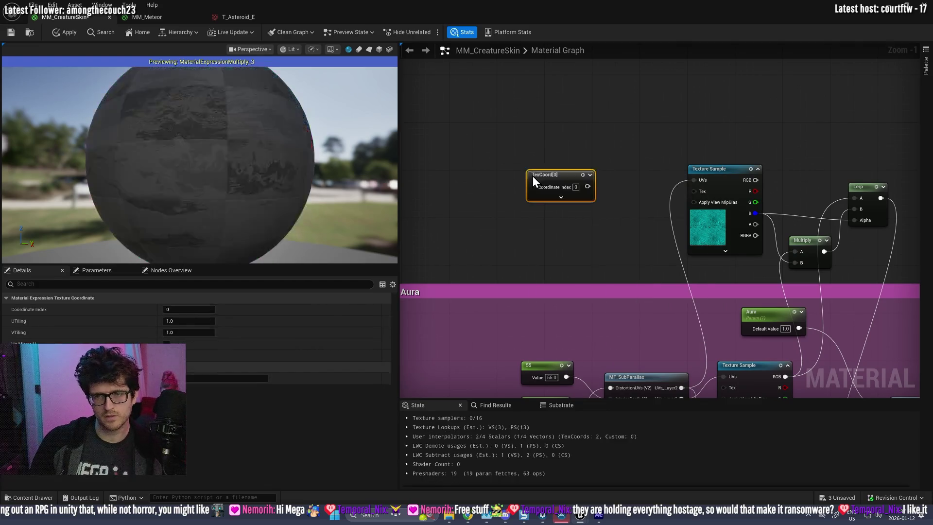
{"action": "left_click_drag", "start_coordinate": [559, 180], "coordinate": [487, 198]}
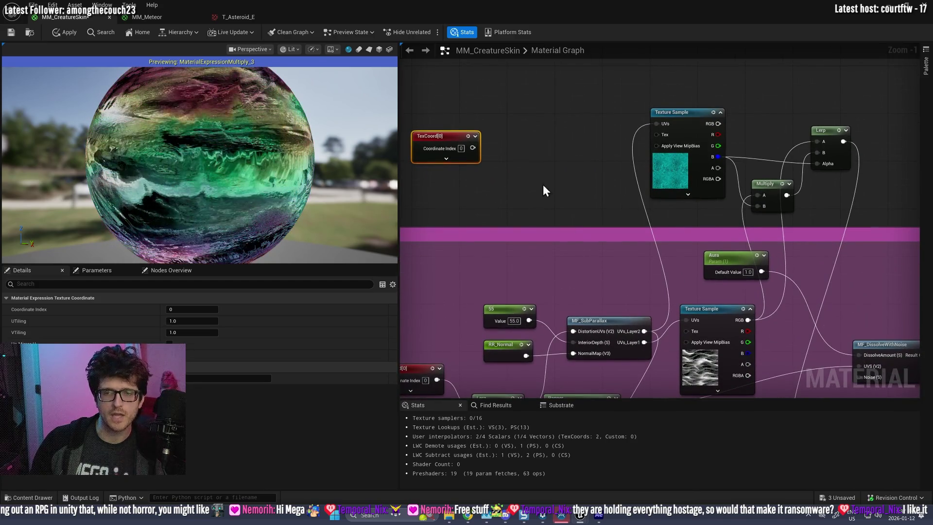
- Add a Lerp fed by the SubParallax output and connect TexCoord[0] into it
{"action": "left_click_drag", "start_coordinate": [567, 181], "coordinate": [560, 164]}
{"action": "type", "text": "lerp"}
{"action": "key", "text": "Return"}
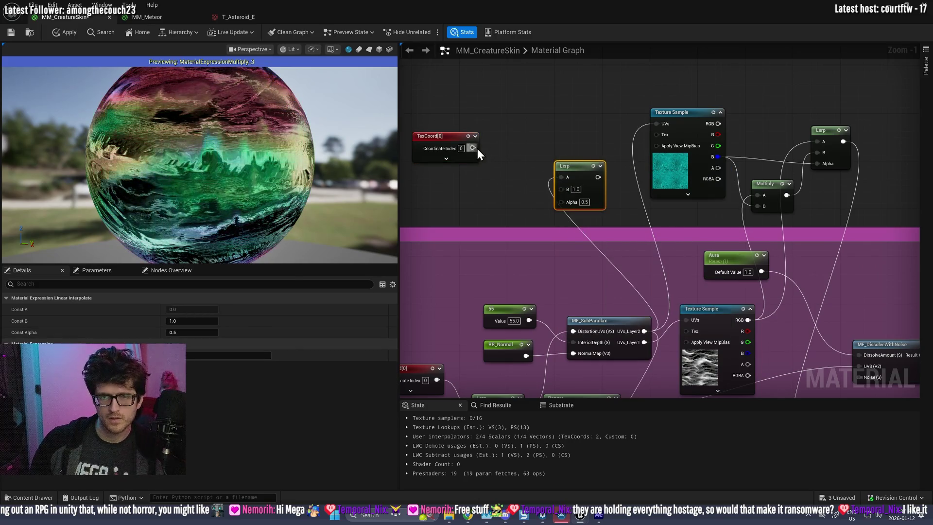
{"action": "mouse_move", "coordinate": [575, 189]}
{"action": "left_mouse_down"}
{"action": "mouse_move", "coordinate": [565, 189]}
{"action": "mouse_move", "coordinate": [658, 124]}
{"action": "left_mouse_up"}
{"action": "left_click_drag", "start_coordinate": [737, 135], "coordinate": [575, 138]}
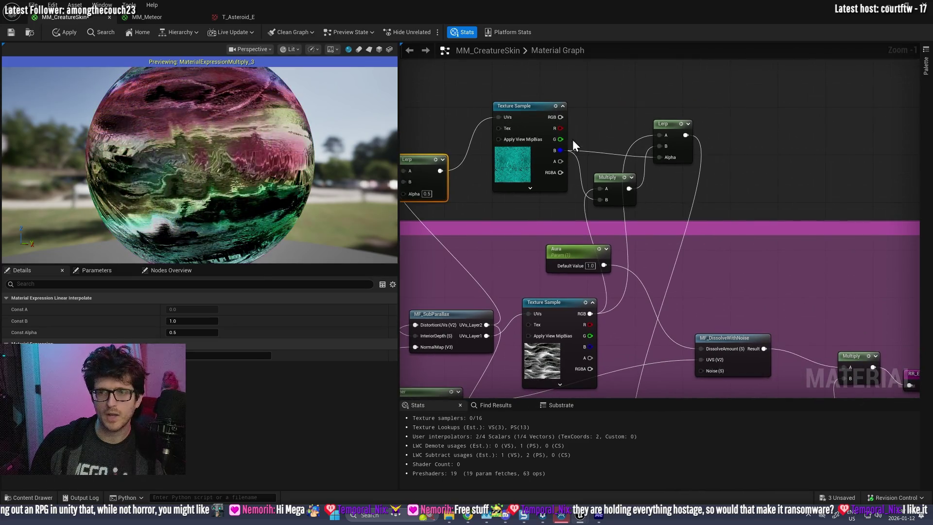
- Break the Multiply link into the top Lerp's B, then set the UV Lerp's Alpha to 0.8 after trying 0.2
{"action": "left_click", "coordinate": [614, 187]}
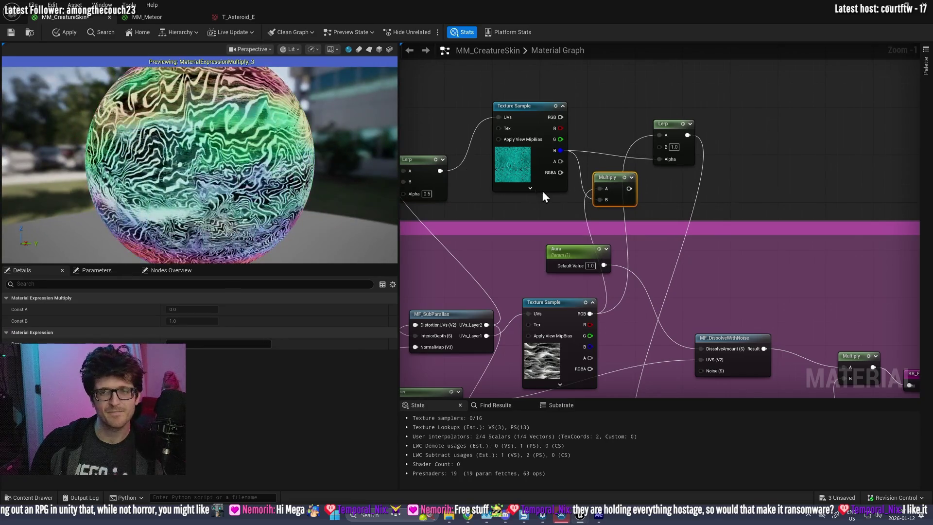
{"action": "left_click", "coordinate": [426, 194]}
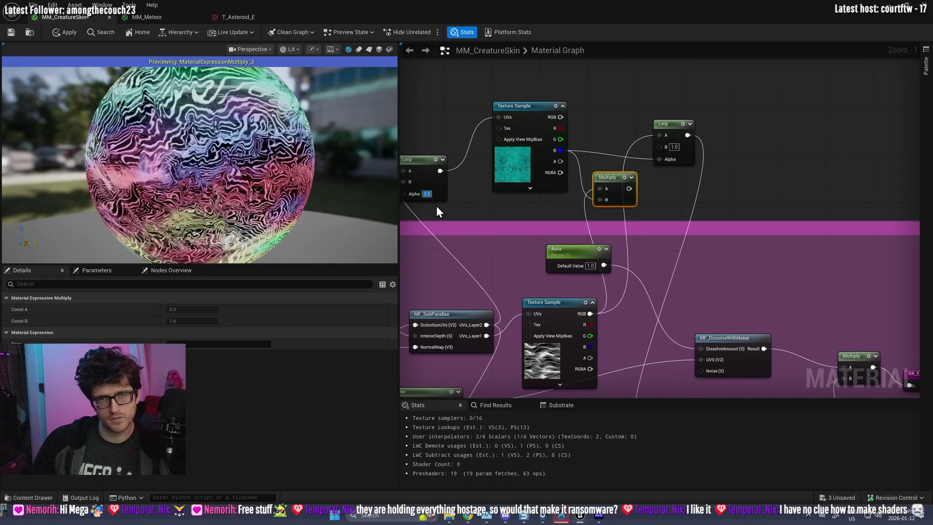
{"action": "type", "text": "0.2"}
{"action": "key", "text": "Return"}
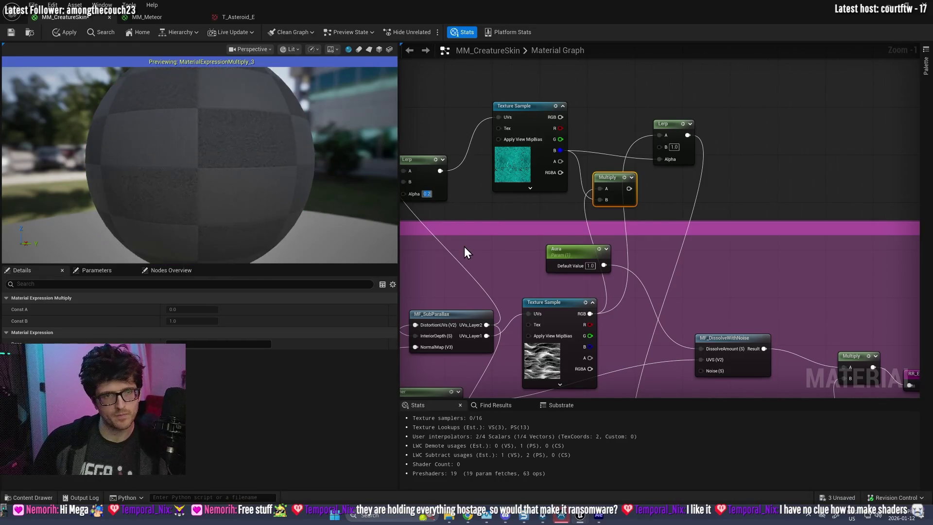
{"action": "scroll", "coordinate": [442, 213], "scroll_direction": "down", "scroll_amount": 1}
{"action": "left_click_drag", "start_coordinate": [441, 213], "coordinate": [759, 199]}
{"action": "scroll", "coordinate": [651, 200], "scroll_direction": "up", "scroll_amount": 2}
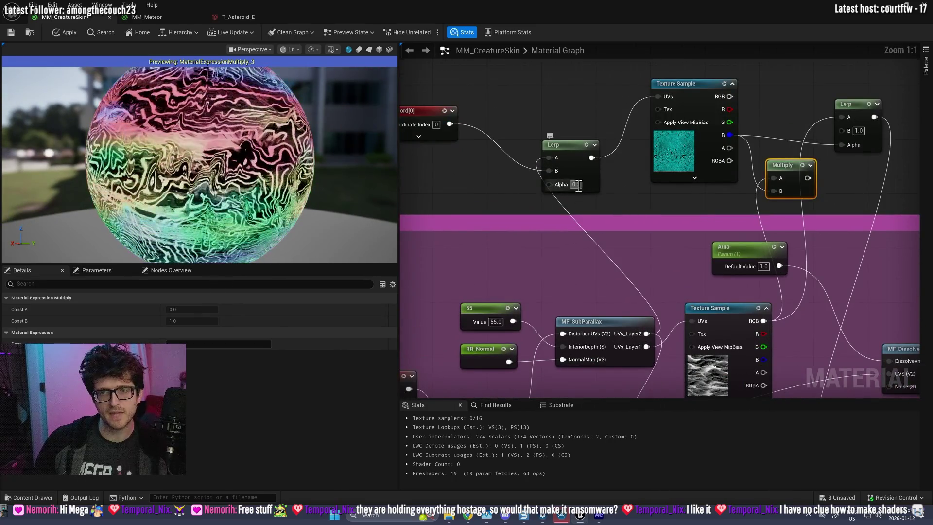
{"action": "type", "text": "8"}
{"action": "key", "text": "Return"}
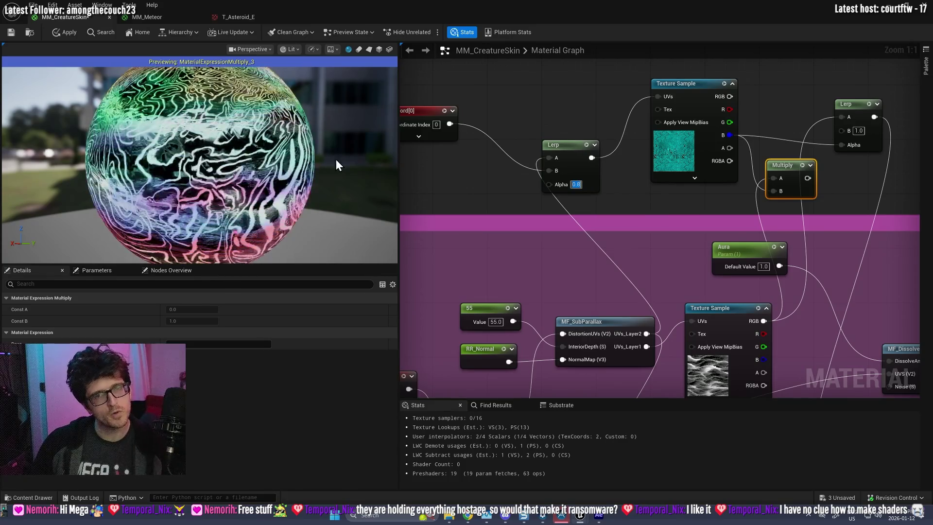
{"action": "mouse_move", "coordinate": [292, 155]}
{"action": "left_mouse_down"}
{"action": "mouse_move", "coordinate": [272, 158]}
{"action": "mouse_move", "coordinate": [291, 156]}
{"action": "left_mouse_up"}
{"action": "left_click_drag", "start_coordinate": [530, 145], "coordinate": [600, 147]}
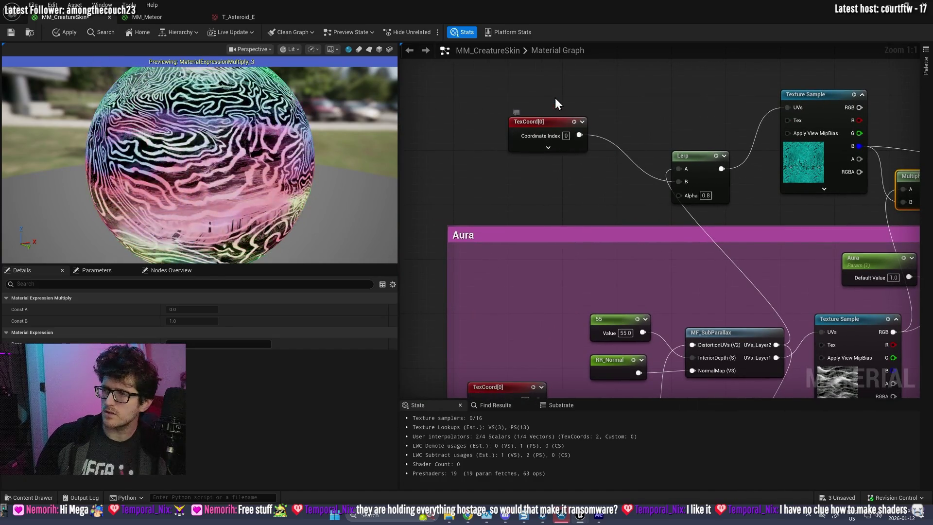
- Insert a Panner between the UV Lerp output and the teal texture's UVs
{"action": "right_click", "coordinate": [572, 97]}
{"action": "type", "text": "panner"}
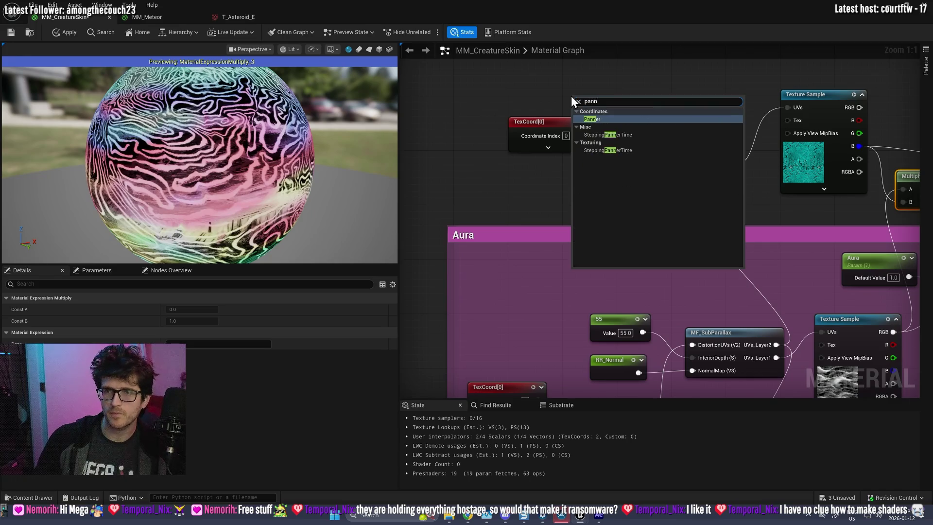
{"action": "key", "text": "Return"}
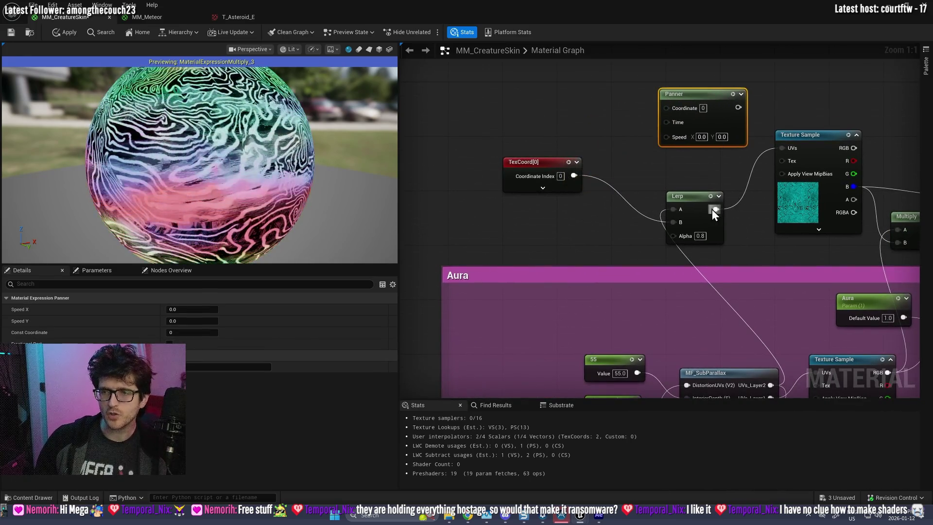
{"action": "left_click_drag", "start_coordinate": [666, 110], "coordinate": [660, 137]}
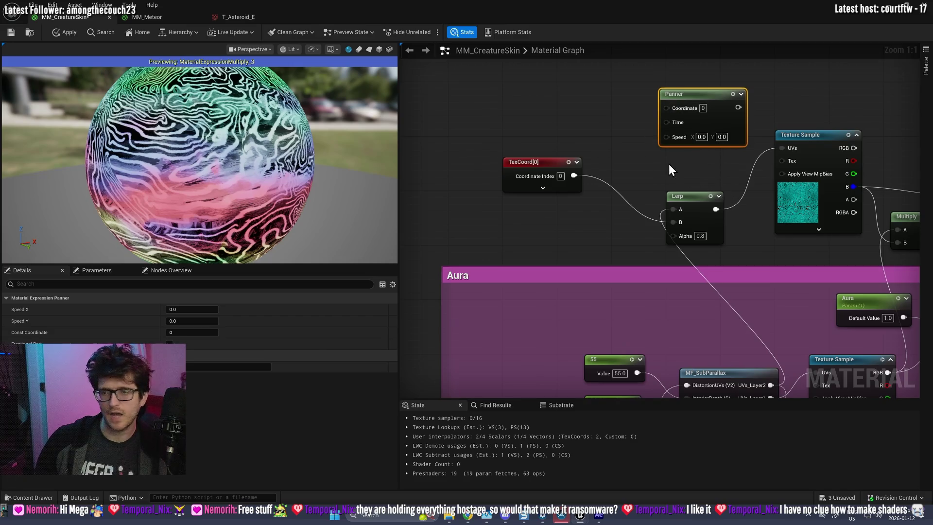
{"action": "left_click_drag", "start_coordinate": [664, 124], "coordinate": [667, 110]}
{"action": "left_click_drag", "start_coordinate": [782, 149], "coordinate": [782, 149]}
- Add a Time node into the Panner and set its speed to 1, 0
{"action": "right_click", "coordinate": [602, 100]}
{"action": "type", "text": "time"}
{"action": "key", "text": "Return"}
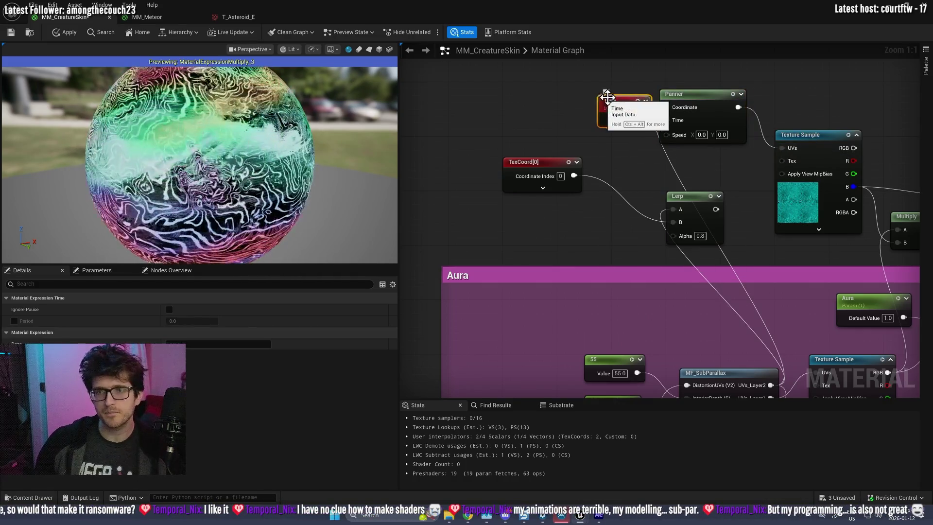
{"action": "mouse_move", "coordinate": [663, 124]}
{"action": "left_mouse_down"}
{"action": "mouse_move", "coordinate": [620, 128]}
{"action": "mouse_move", "coordinate": [664, 124]}
{"action": "left_mouse_up"}
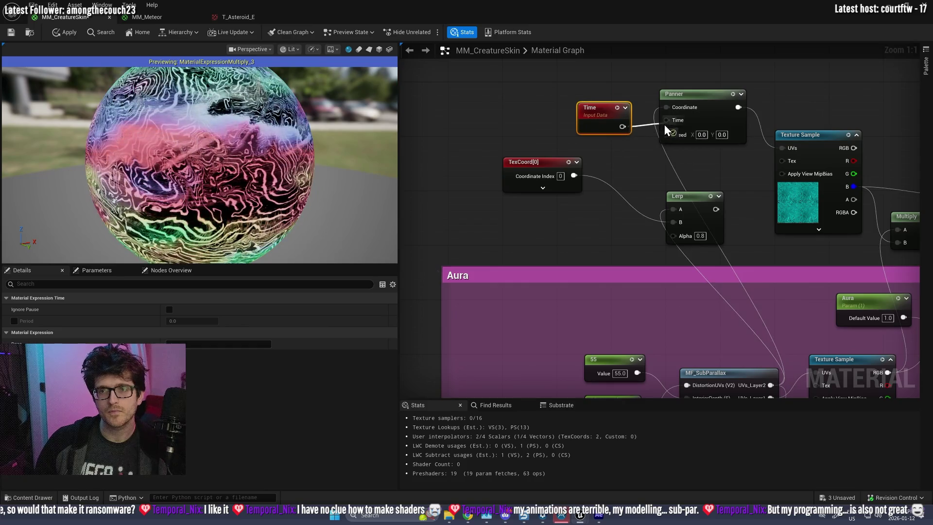
{"action": "left_click", "coordinate": [702, 135]}
{"action": "type", "text": "1"}
{"action": "key", "text": "Tab"}
{"action": "type", "text": "0"}
{"action": "left_click", "coordinate": [799, 78]}
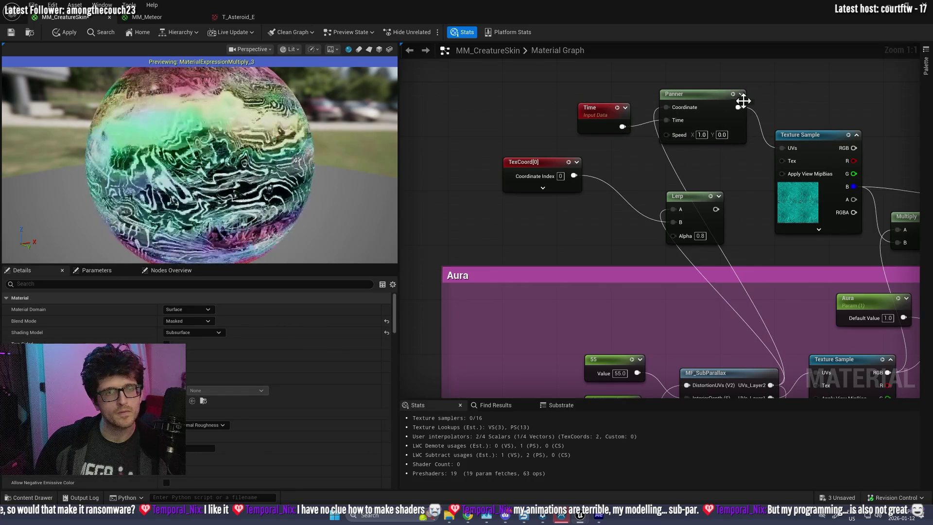
- Change the Panner's X speed to 0.23, then settle on 0.1
{"action": "double_click", "coordinate": [701, 135]}
{"action": "type", "text": "0.23"}
{"action": "key", "text": "Return"}
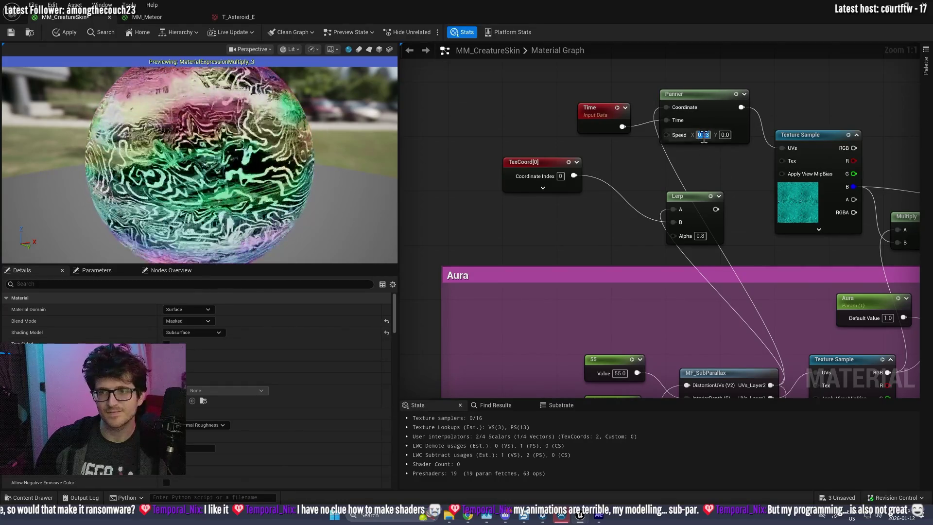
{"action": "type", "text": "0.1"}
{"action": "key", "text": "Return"}
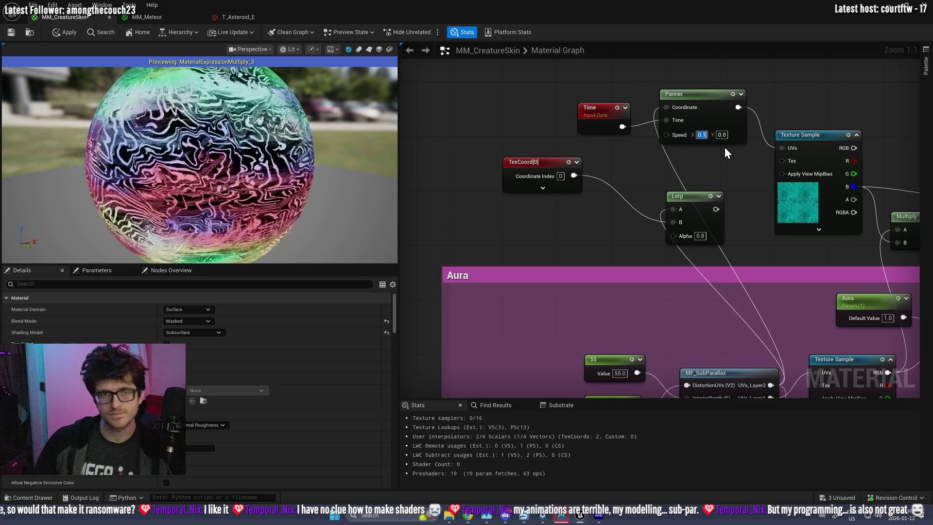
{"action": "left_click_drag", "start_coordinate": [278, 188], "coordinate": [311, 189]}
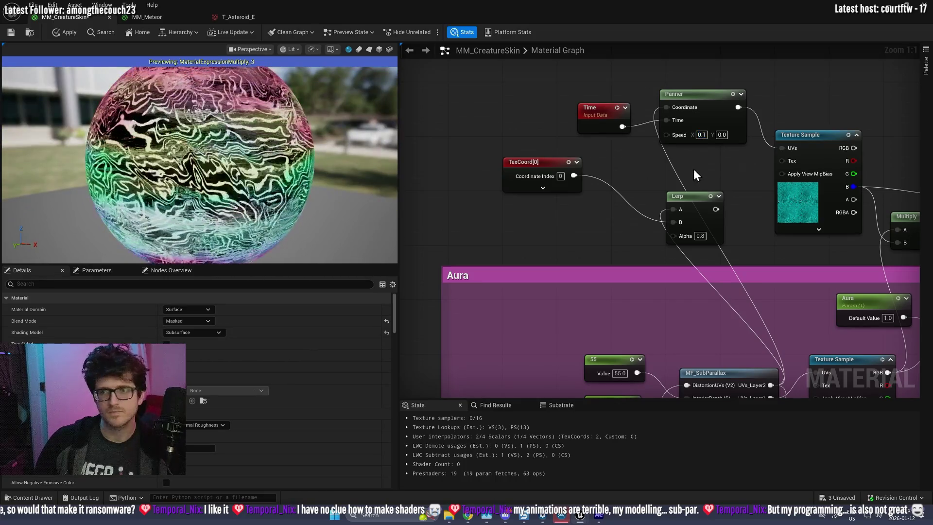
{"action": "left_click_drag", "start_coordinate": [693, 168], "coordinate": [556, 165]}
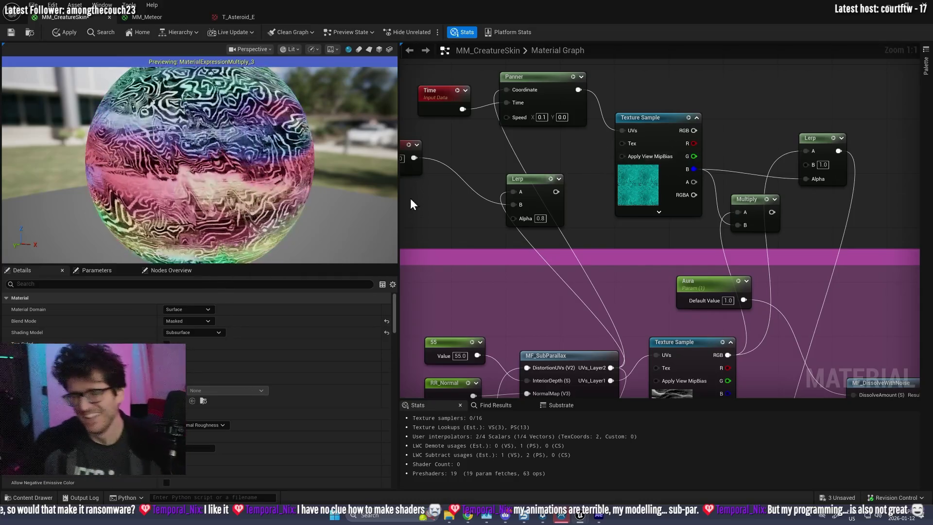
{"action": "scroll", "coordinate": [436, 154], "scroll_direction": "down", "scroll_amount": 5}
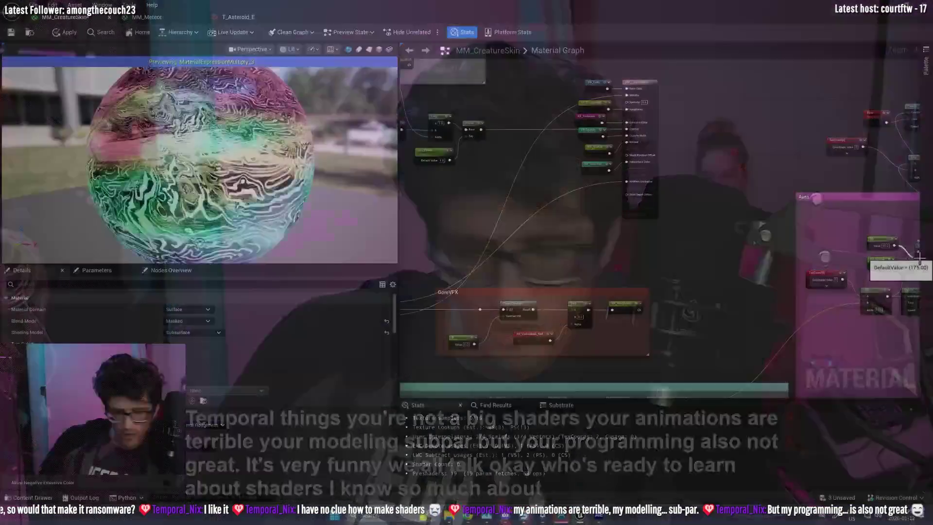
{"action": "scroll", "coordinate": [698, 225], "scroll_direction": "down", "scroll_amount": 5}
{"action": "scroll", "coordinate": [641, 191], "scroll_direction": "up", "scroll_amount": 6}
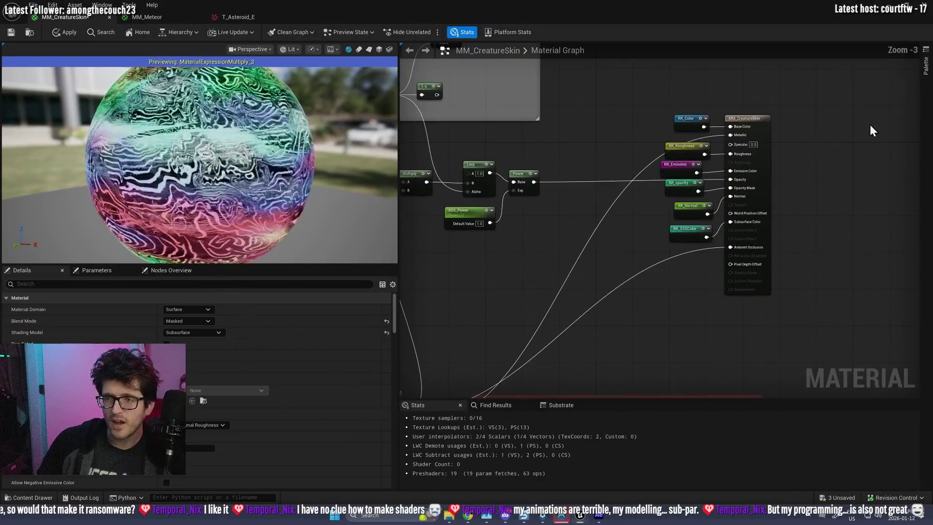
{"action": "scroll", "coordinate": [802, 272], "scroll_direction": "up", "scroll_amount": 1}
{"action": "scroll", "coordinate": [640, 224], "scroll_direction": "up", "scroll_amount": 1}
{"action": "mouse_move", "coordinate": [555, 224]}
{"action": "left_mouse_down"}
{"action": "mouse_move", "coordinate": [685, 148]}
{"action": "mouse_move", "coordinate": [733, 355]}
{"action": "left_mouse_up"}
{"action": "scroll", "coordinate": [723, 284], "scroll_direction": "down", "scroll_amount": 3}
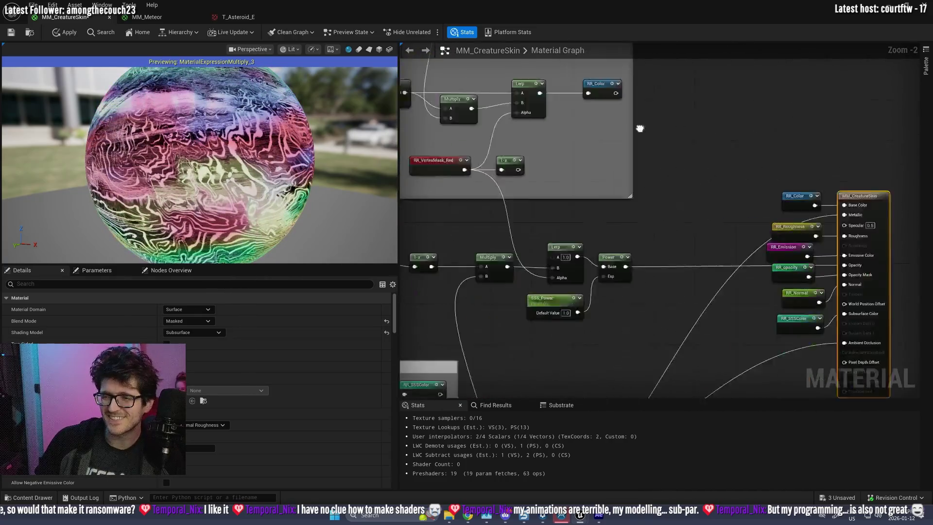
{"action": "scroll", "coordinate": [747, 204], "scroll_direction": "up", "scroll_amount": 3}
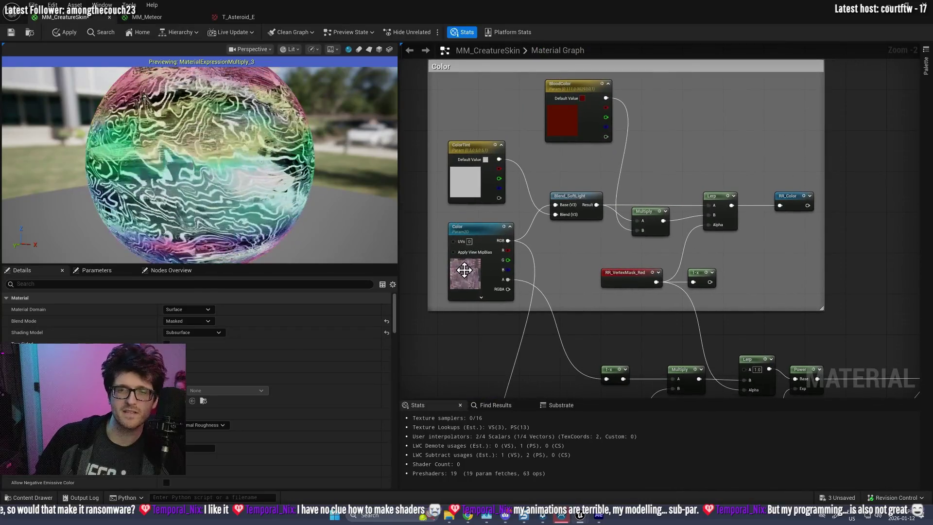
{"action": "left_click", "coordinate": [527, 253]}
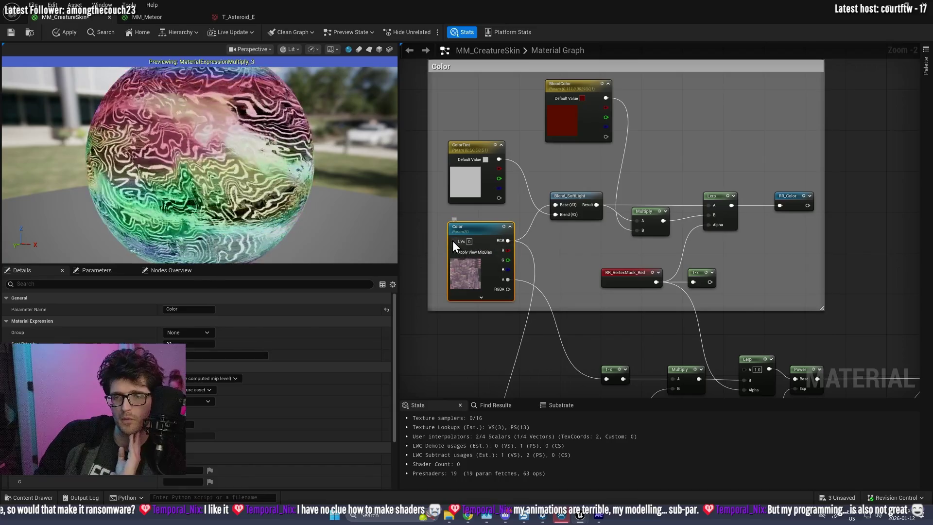
{"action": "left_click_drag", "start_coordinate": [647, 226], "coordinate": [387, 34]}
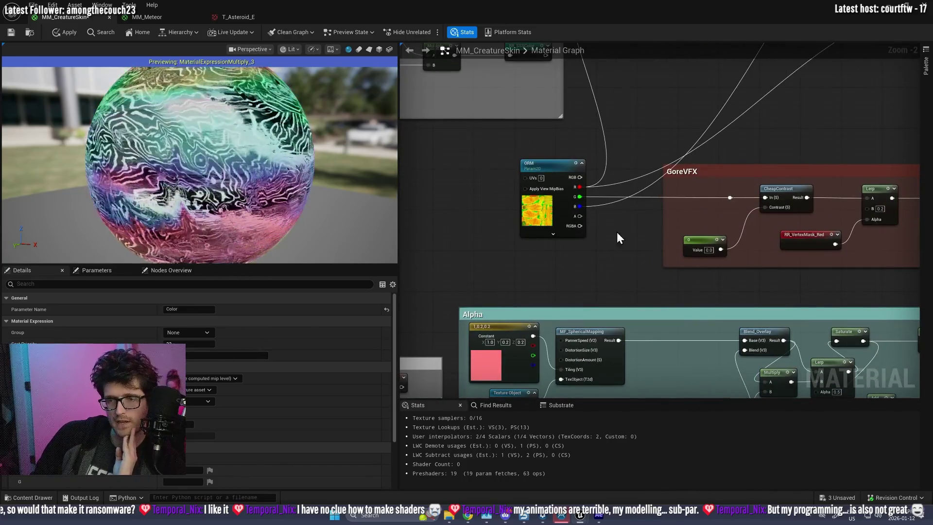
{"action": "scroll", "coordinate": [480, 226], "scroll_direction": "down", "scroll_amount": 3}
{"action": "scroll", "coordinate": [459, 229], "scroll_direction": "up", "scroll_amount": 5}
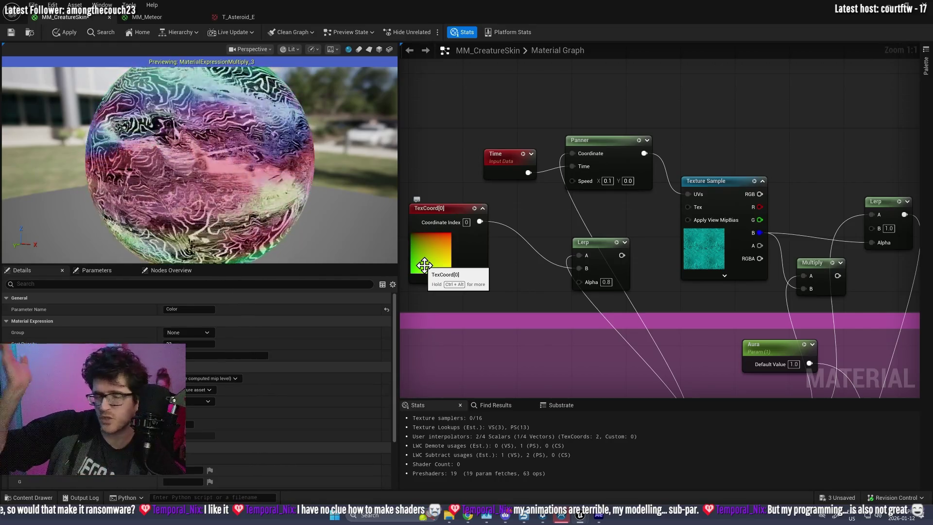
- Apply the Panner edits to MM_CreatureSkin, bringing the base pass shader to 391 instructions
{"action": "right_click", "coordinate": [425, 265]}
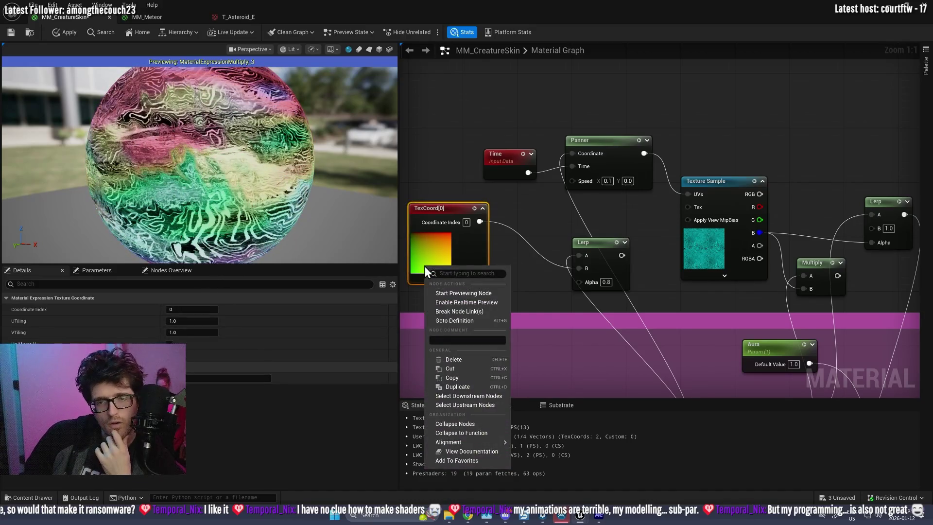
{"action": "left_click", "coordinate": [534, 223]}
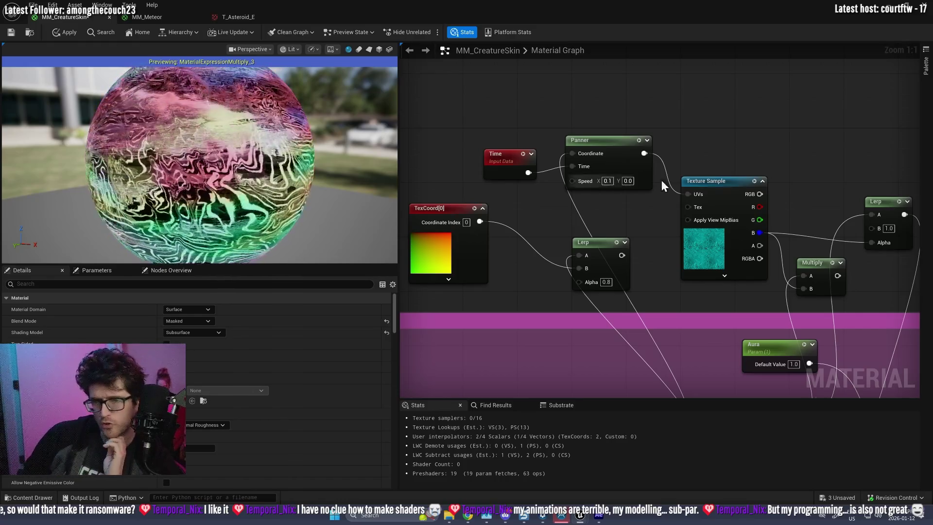
{"action": "mouse_move", "coordinate": [257, 214]}
{"action": "left_mouse_down"}
{"action": "mouse_move", "coordinate": [229, 212]}
{"action": "mouse_move", "coordinate": [245, 155]}
{"action": "left_mouse_up"}
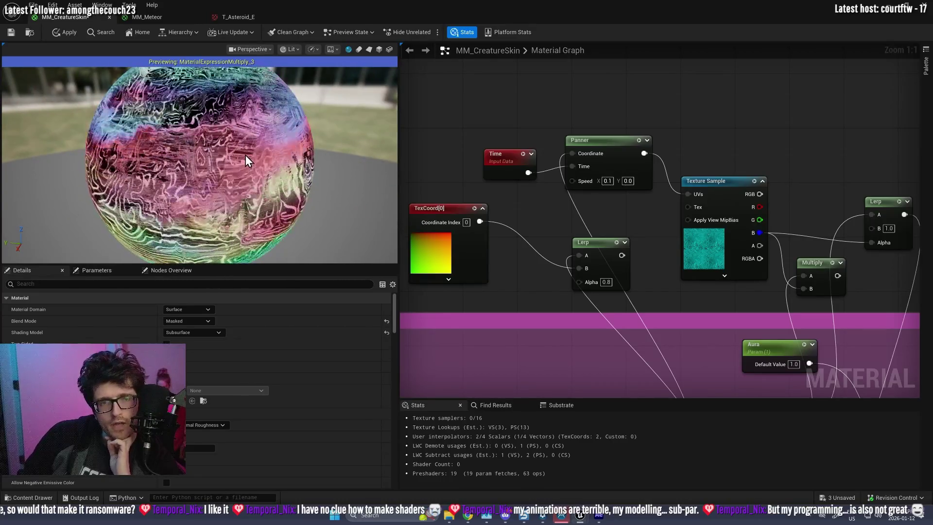
{"action": "scroll", "coordinate": [242, 156], "scroll_direction": "down", "scroll_amount": 2}
{"action": "left_click", "coordinate": [63, 33]}
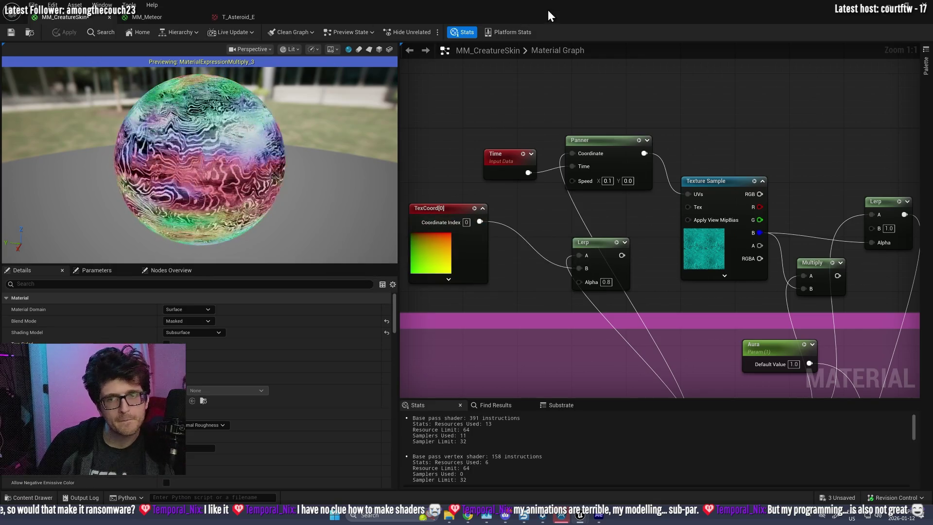
{"action": "key", "text": "alt+Tab"}
{"action": "left_click", "coordinate": [212, 33]}
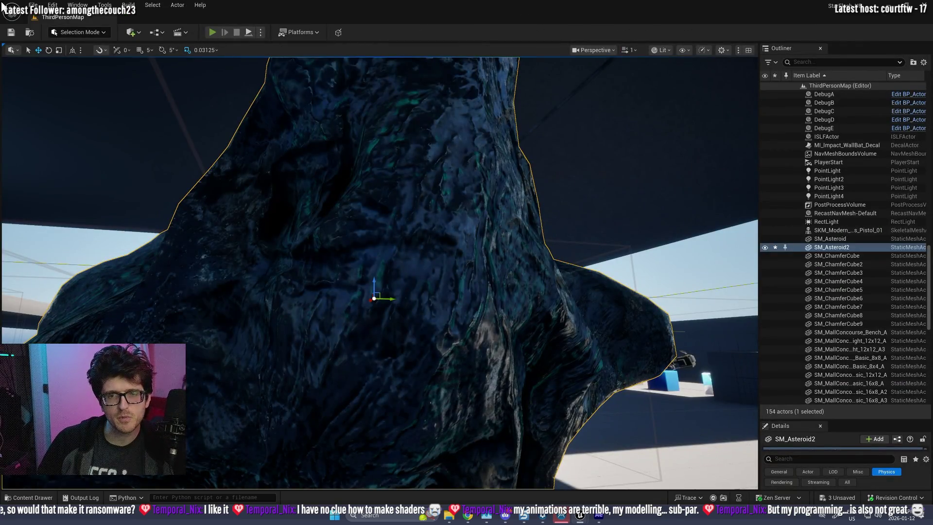
{"action": "left_click", "coordinate": [105, 94]}
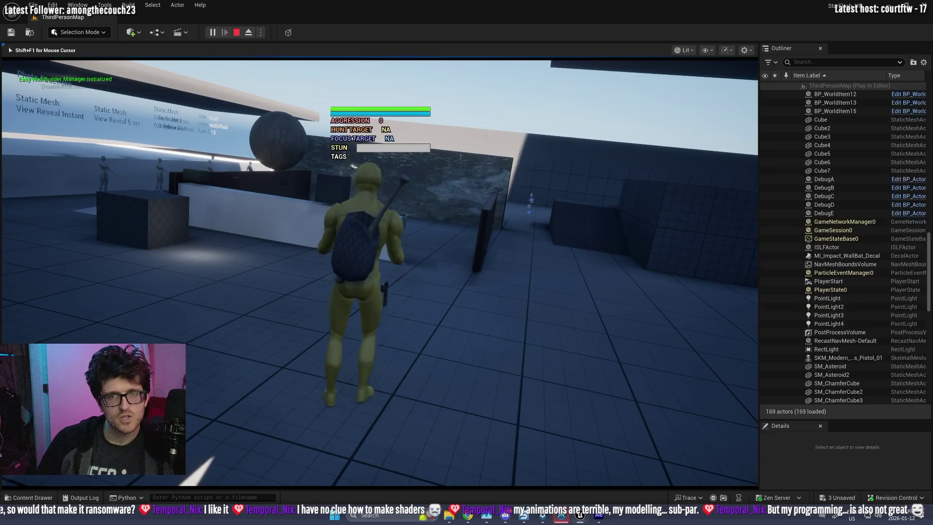
{"action": "key", "text": "c"}
{"action": "scroll", "coordinate": [379, 272], "scroll_direction": "up", "scroll_amount": 5}
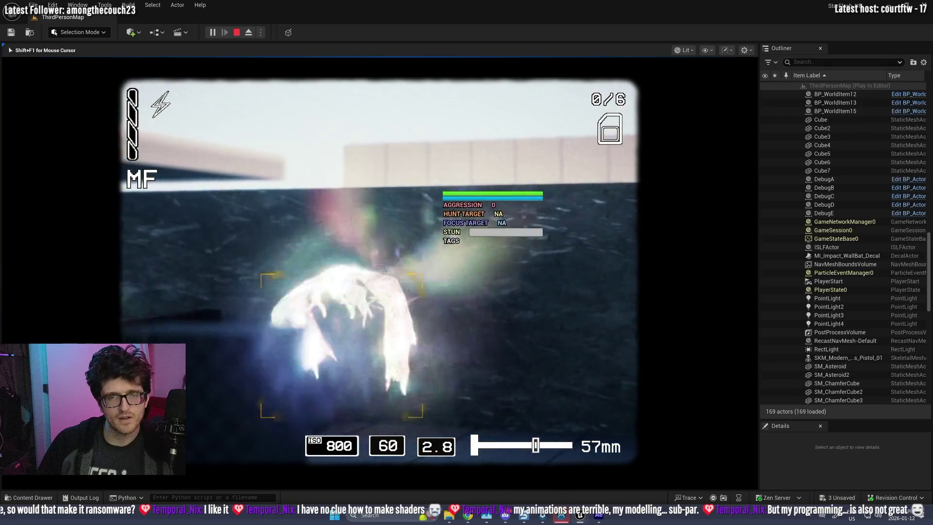
{"action": "scroll", "coordinate": [380, 272], "scroll_direction": "up", "scroll_amount": 3}
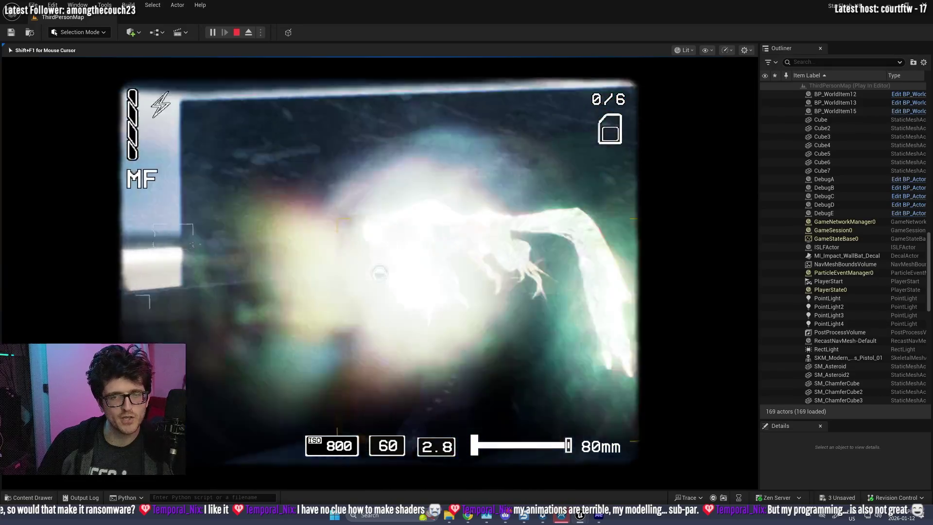
{"action": "scroll", "coordinate": [380, 272], "scroll_direction": "down", "scroll_amount": 6}
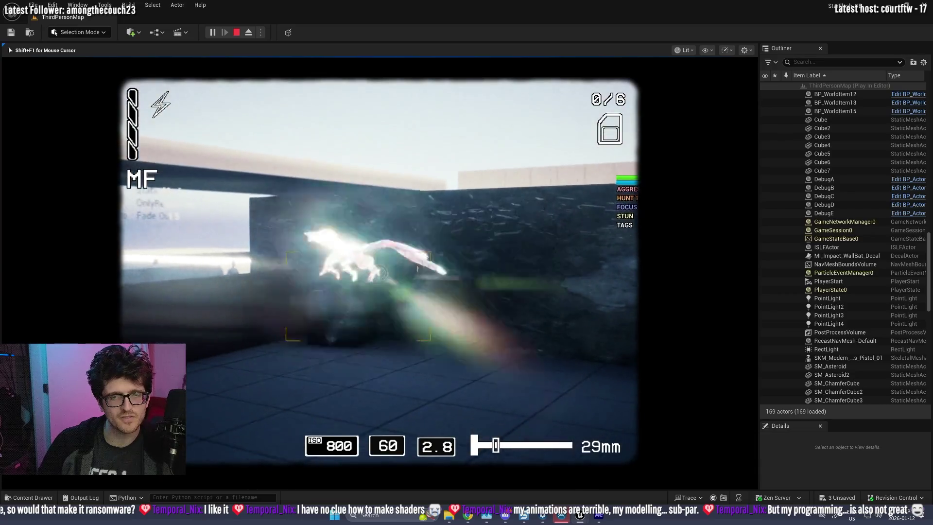
{"action": "scroll", "coordinate": [379, 272], "scroll_direction": "down", "scroll_amount": 2}
{"action": "scroll", "coordinate": [379, 272], "scroll_direction": "up", "scroll_amount": 2}
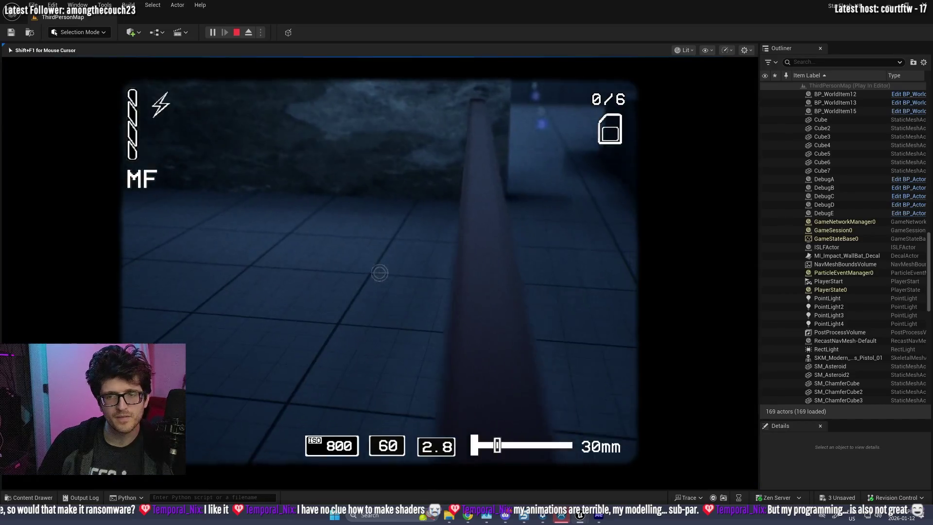
{"action": "right_click", "coordinate": [380, 273]}
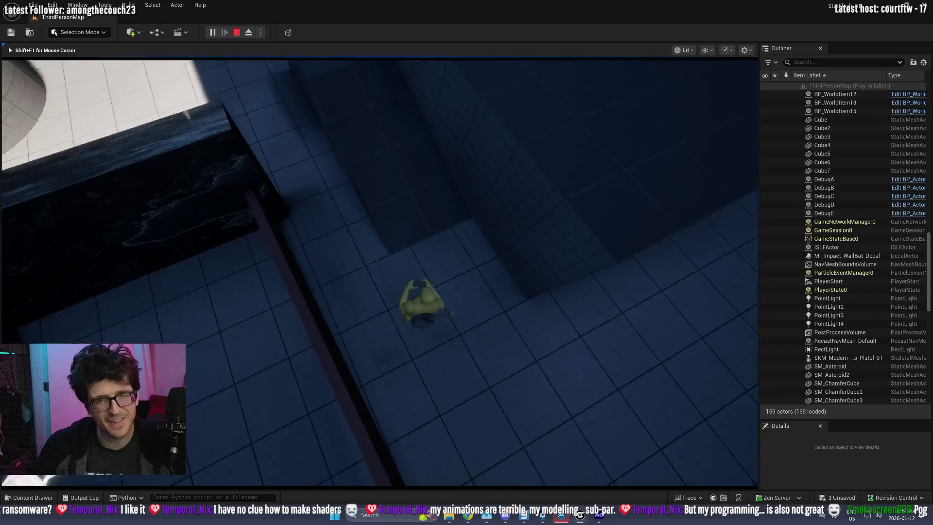
{"action": "key", "text": "w"}
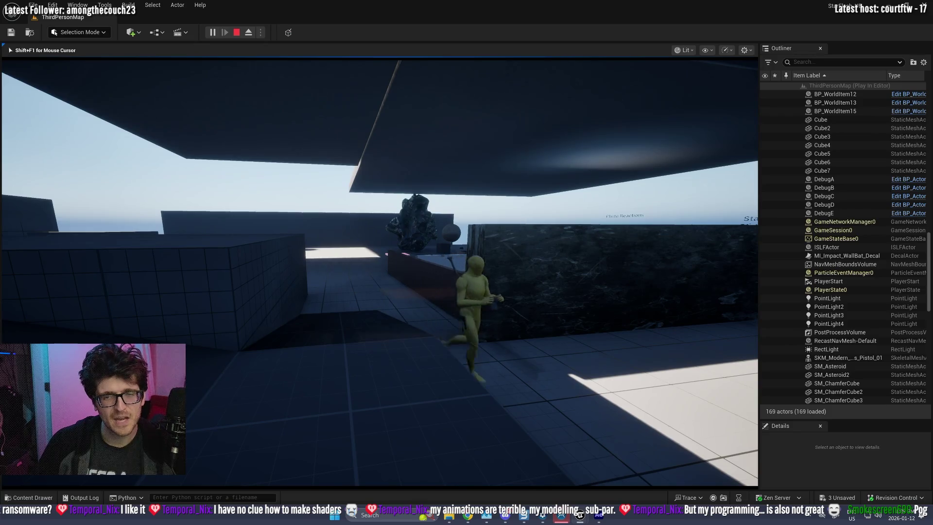
{"action": "right_click", "coordinate": [380, 273]}
{"action": "right_click", "coordinate": [380, 273]}
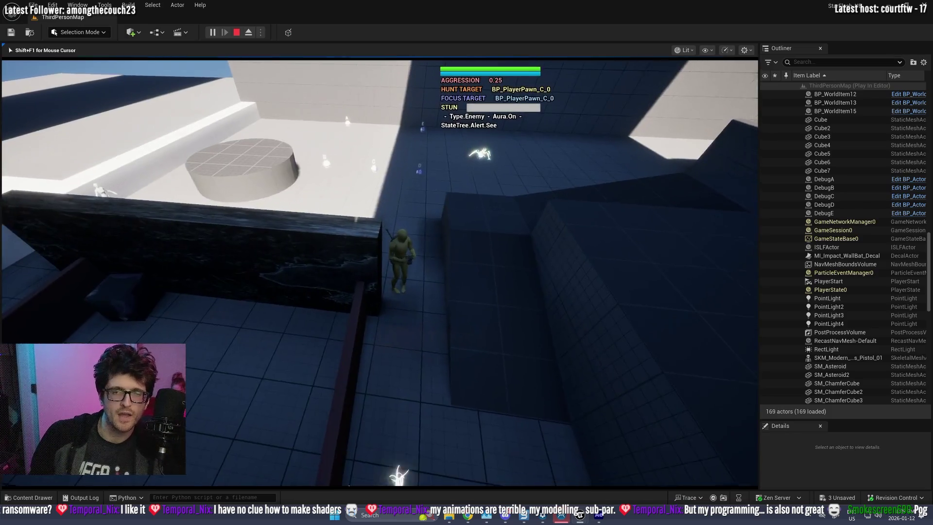
{"action": "right_click", "coordinate": [380, 273]}
{"action": "scroll", "coordinate": [380, 272], "scroll_direction": "down", "scroll_amount": 5}
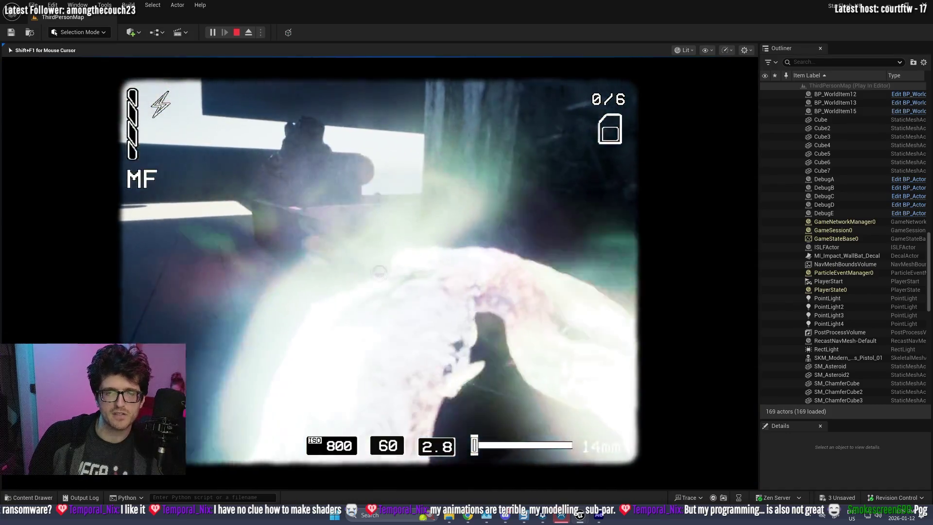
{"action": "right_click", "coordinate": [380, 273]}
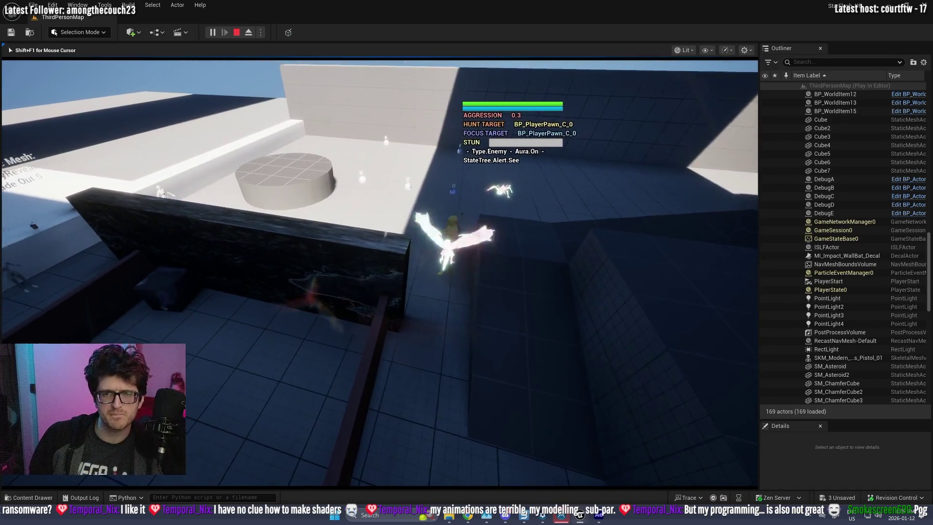
{"action": "right_click", "coordinate": [380, 273]}
{"action": "scroll", "coordinate": [380, 273], "scroll_direction": "up", "scroll_amount": 3}
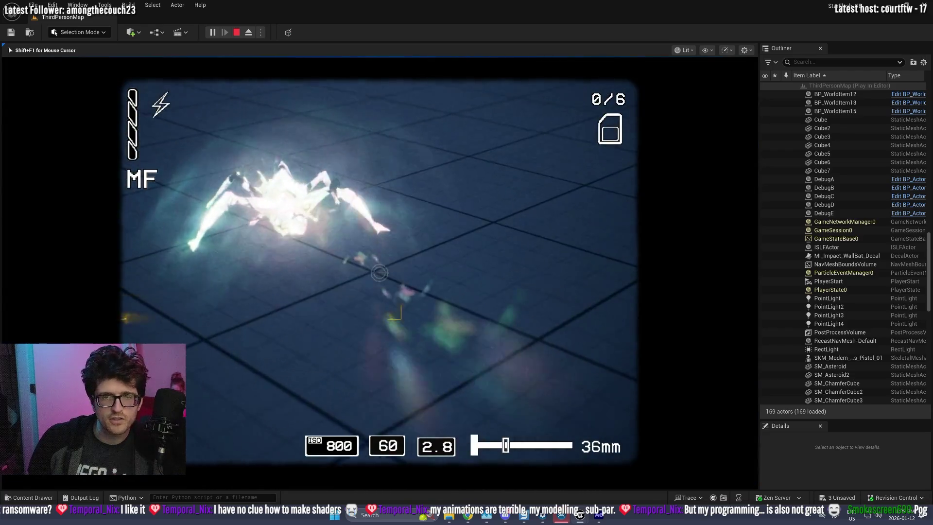
{"action": "scroll", "coordinate": [380, 272], "scroll_direction": "down", "scroll_amount": 2}
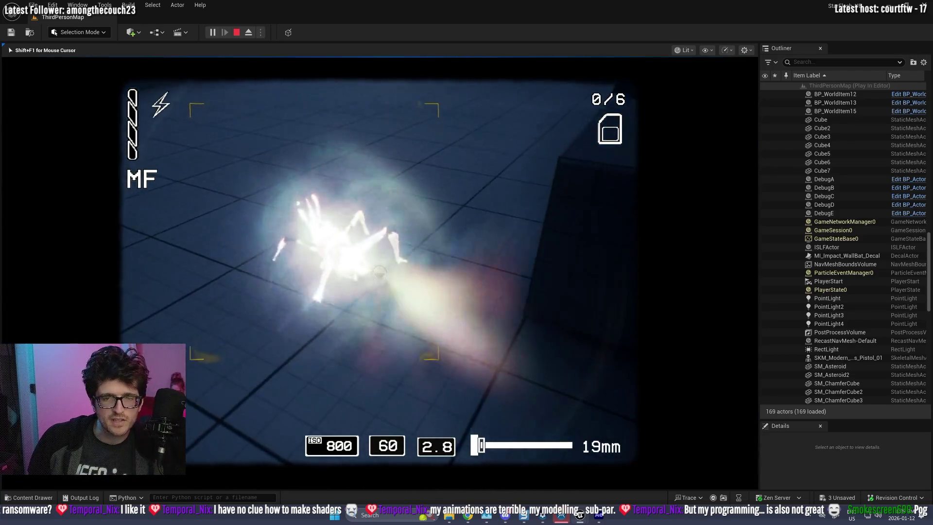
{"action": "scroll", "coordinate": [379, 273], "scroll_direction": "down", "scroll_amount": 2}
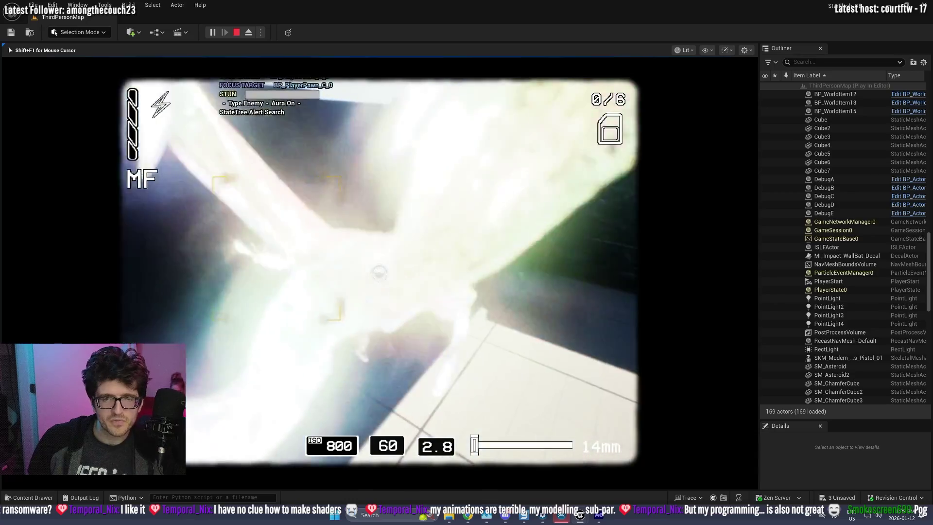
{"action": "right_click", "coordinate": [379, 273]}
{"action": "key", "text": "shift+F1"}
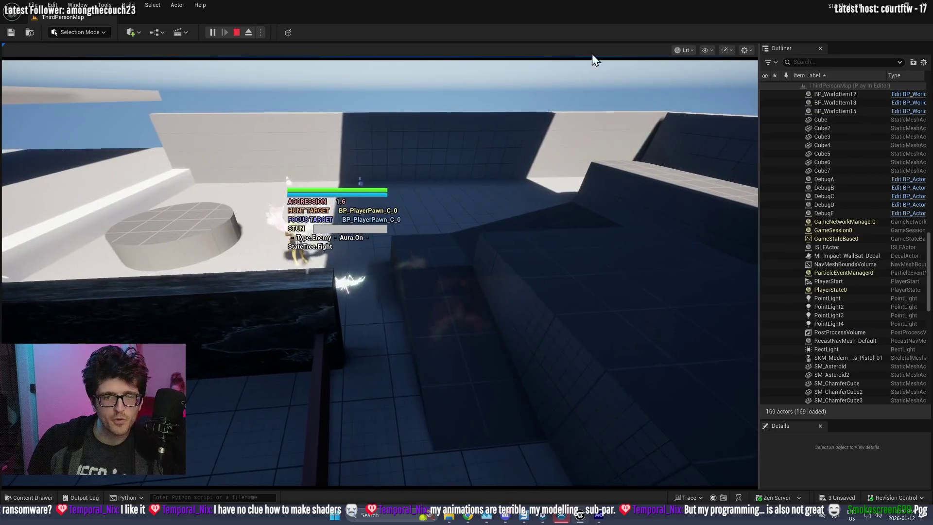
{"action": "left_click", "coordinate": [237, 33]}
{"action": "key", "text": "alt+Tab"}
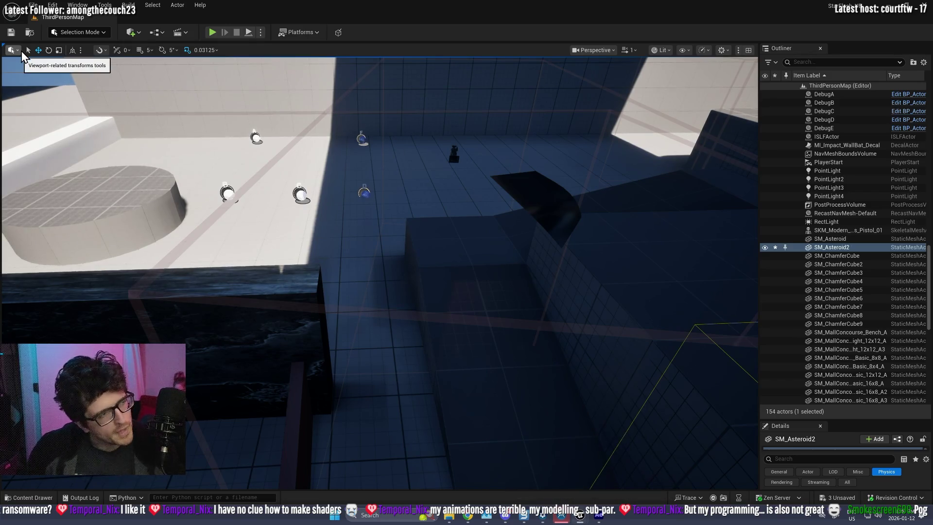
{"action": "key", "text": "alt+Tab"}
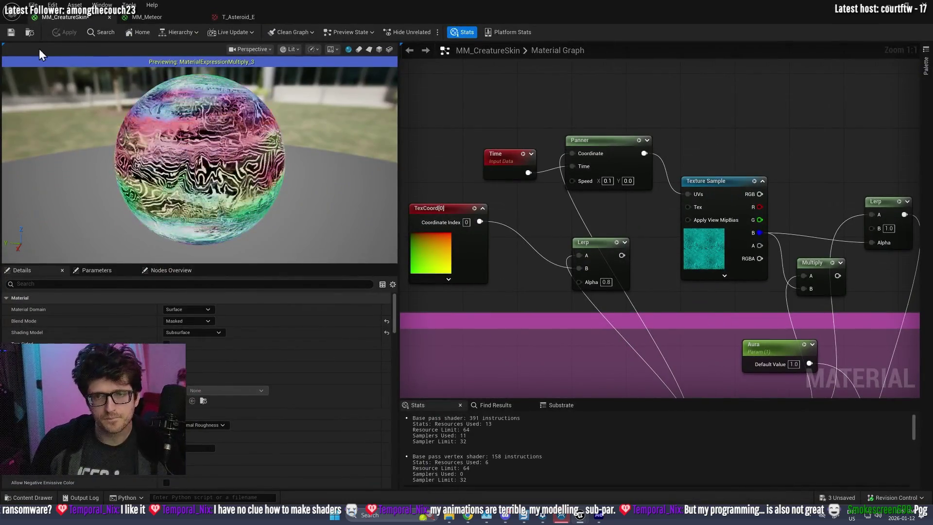
- Line RR_Emission up with the Multiply output and widen the purple comment box
{"action": "scroll", "coordinate": [580, 166], "scroll_direction": "down", "scroll_amount": 6}
{"action": "scroll", "coordinate": [740, 235], "scroll_direction": "up", "scroll_amount": 4}
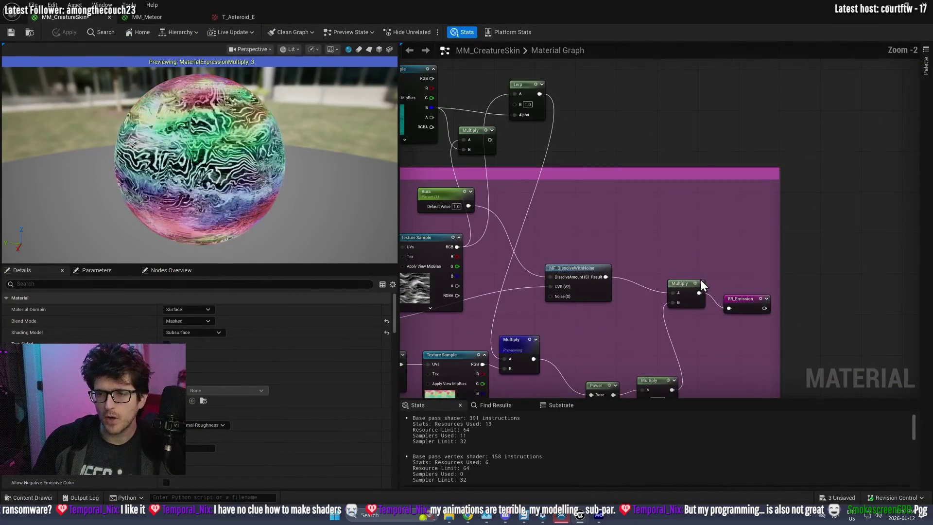
{"action": "left_click_drag", "start_coordinate": [742, 303], "coordinate": [743, 288]}
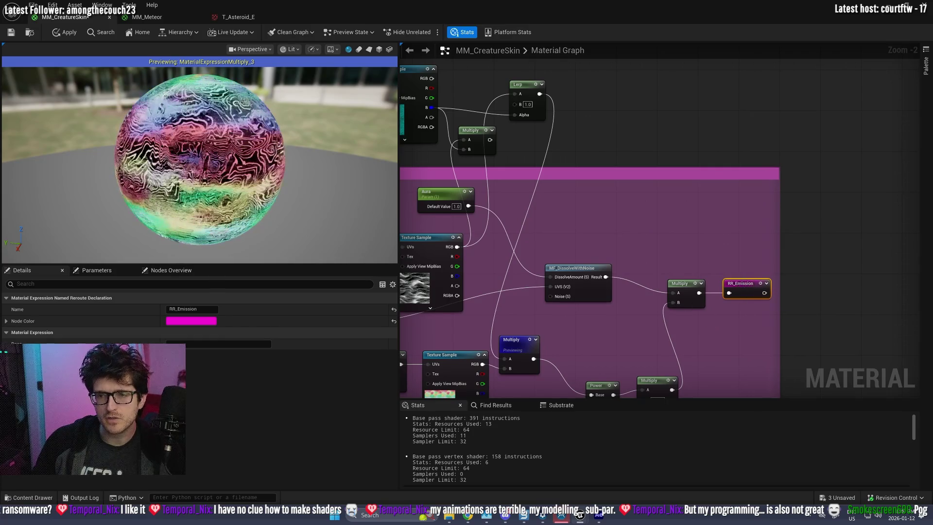
{"action": "scroll", "coordinate": [653, 294], "scroll_direction": "down", "scroll_amount": 5}
{"action": "scroll", "coordinate": [635, 273], "scroll_direction": "up", "scroll_amount": 5}
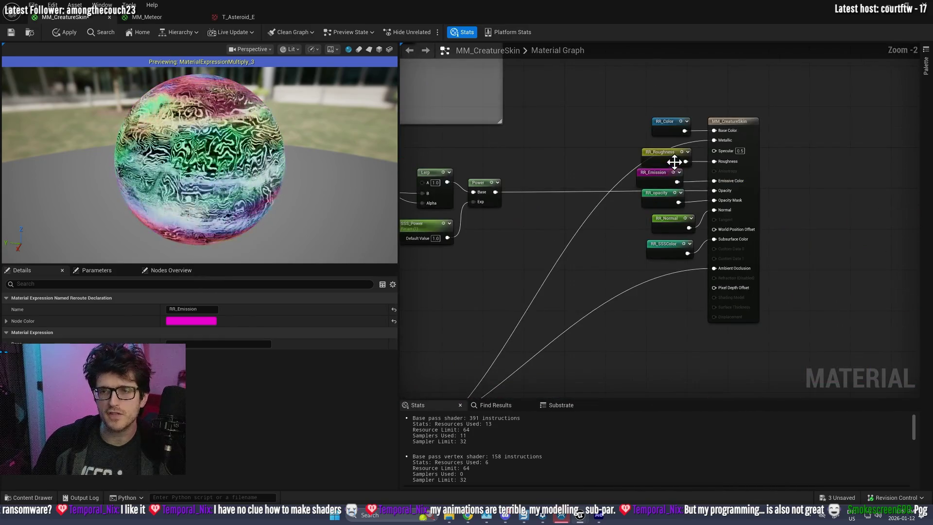
{"action": "scroll", "coordinate": [653, 227], "scroll_direction": "down", "scroll_amount": 4}
{"action": "scroll", "coordinate": [652, 228], "scroll_direction": "up", "scroll_amount": 4}
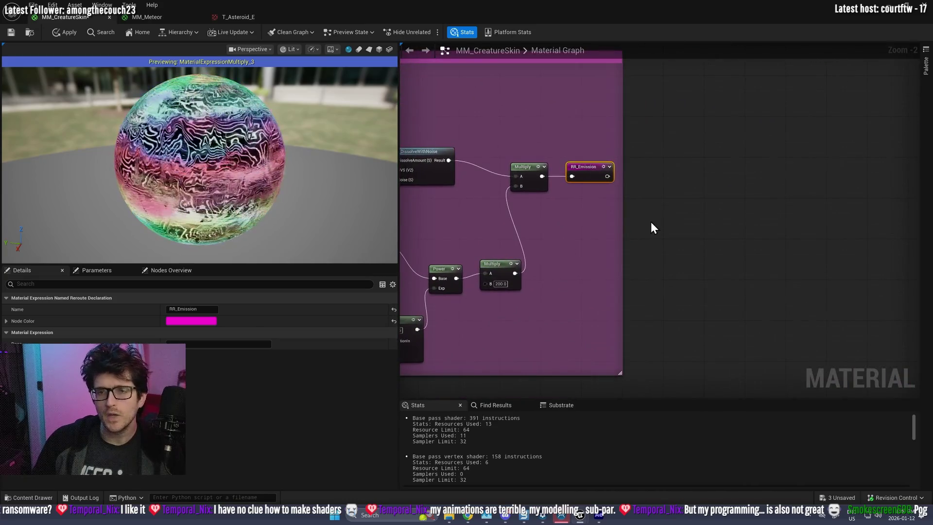
{"action": "left_click_drag", "start_coordinate": [624, 223], "coordinate": [749, 225]}
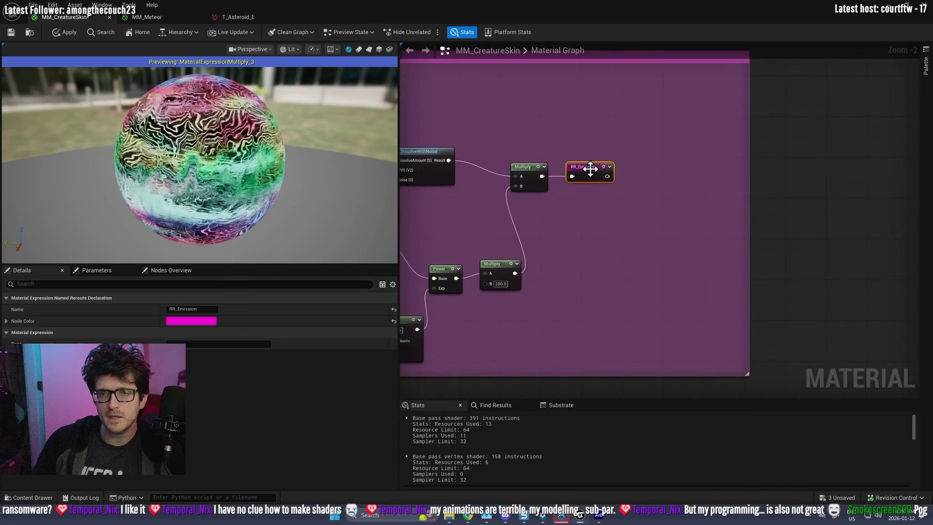
- Add an EyeAdaptationInverse node between the Multiply output and RR_Emission
{"action": "right_click", "coordinate": [601, 219]}
{"action": "type", "text": "eye ad"}
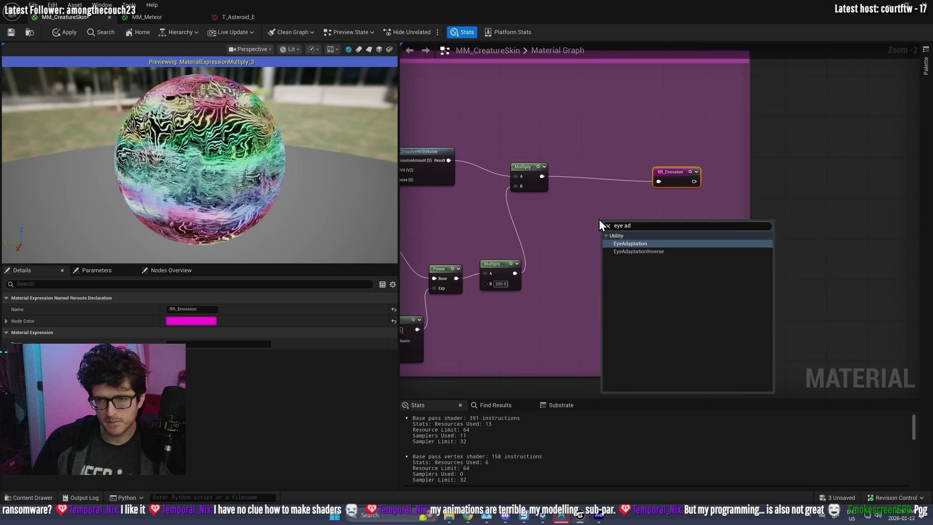
{"action": "key", "text": "Down"}
{"action": "key", "text": "Return"}
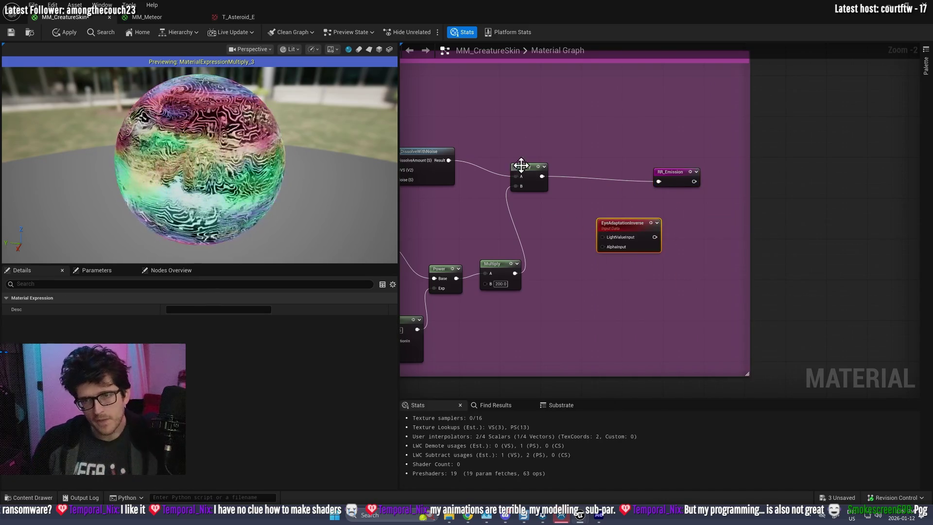
{"action": "left_click_drag", "start_coordinate": [542, 176], "coordinate": [602, 237]}
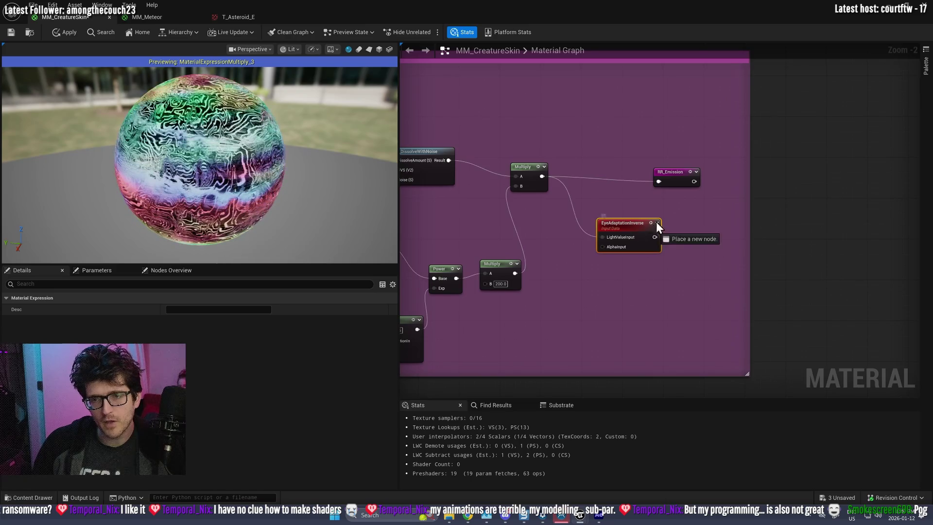
{"action": "left_click_drag", "start_coordinate": [661, 179], "coordinate": [659, 181]}
{"action": "left_click_drag", "start_coordinate": [672, 173], "coordinate": [672, 168]}
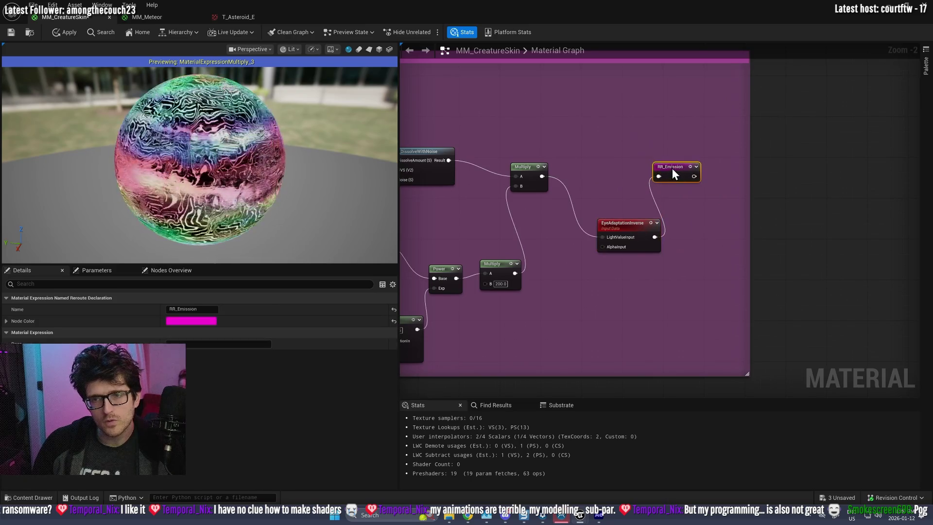
- Apply the material and start playing ThirdPersonMap in the level editor
{"action": "left_click", "coordinate": [64, 33]}
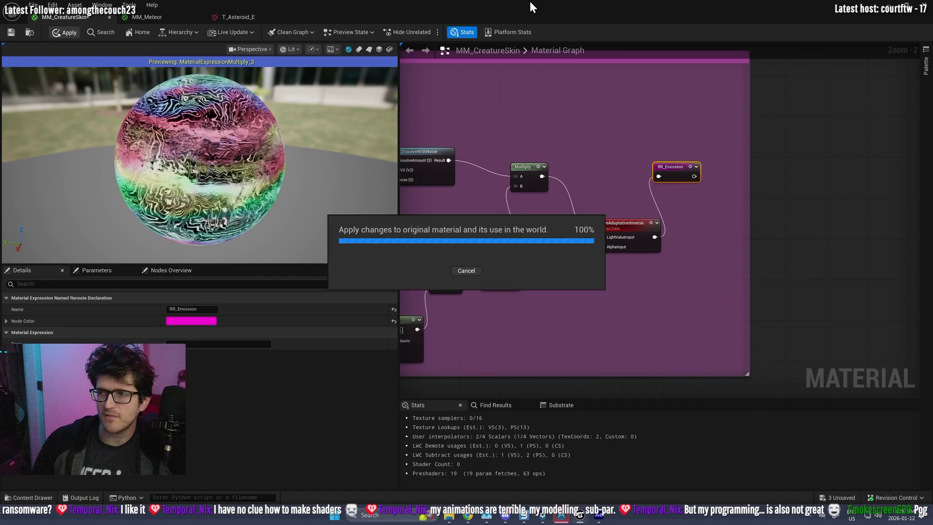
{"action": "key", "text": "alt+Tab"}
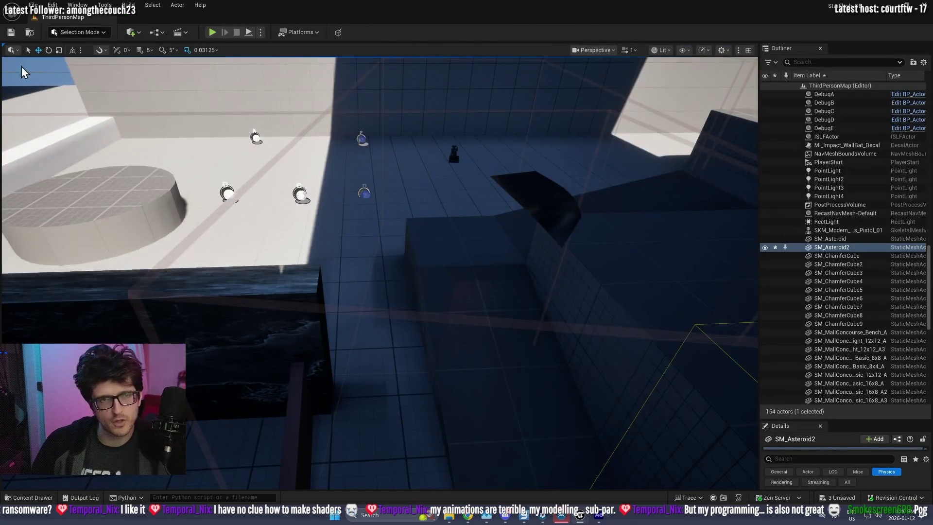
{"action": "key", "text": "alt+p"}
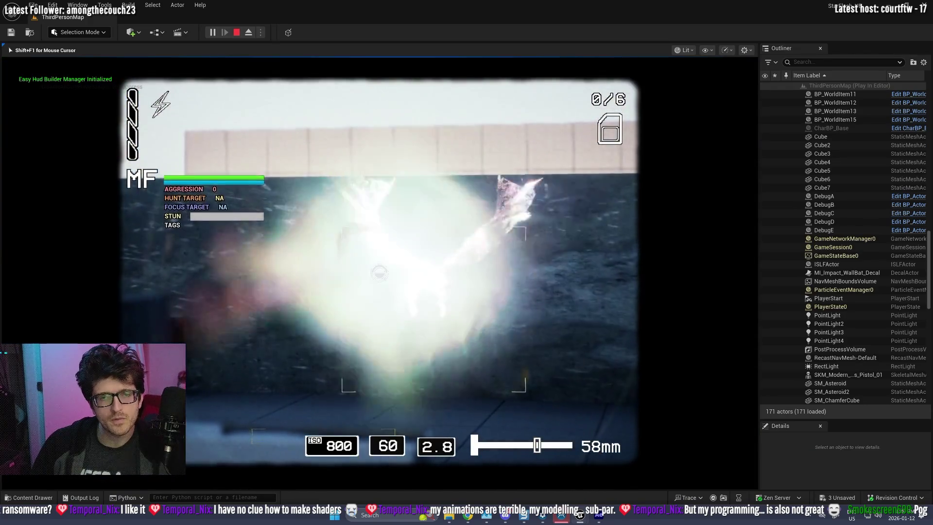
- Check the glowing creature in play, stop the session, and return to MM_CreatureSkin
{"action": "key", "text": "alt+Tab"}
{"action": "left_click", "coordinate": [177, 136]}
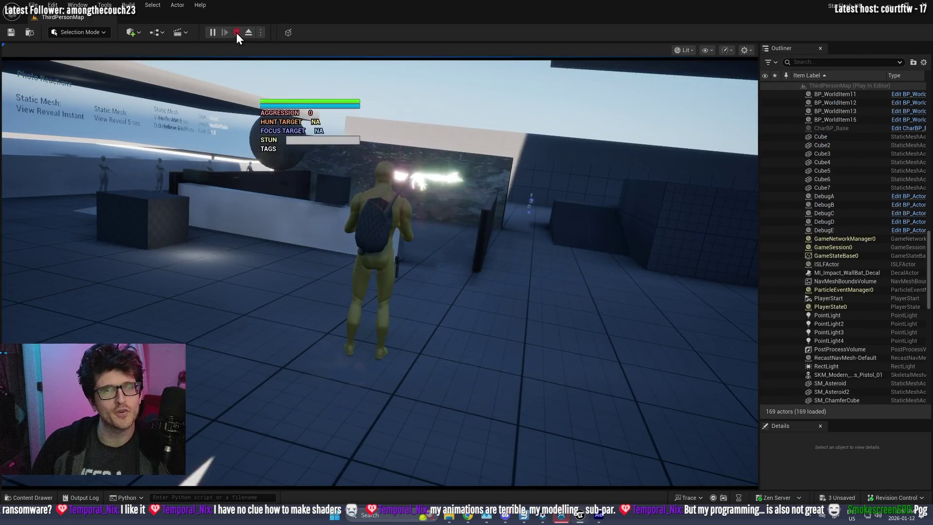
{"action": "left_click", "coordinate": [237, 32]}
{"action": "key", "text": "alt+Tab"}
- Wire the upper Multiply into EyeAdaptationInverse's AlphaInput via an 'eye' node search
{"action": "scroll", "coordinate": [549, 162], "scroll_direction": "up", "scroll_amount": 2}
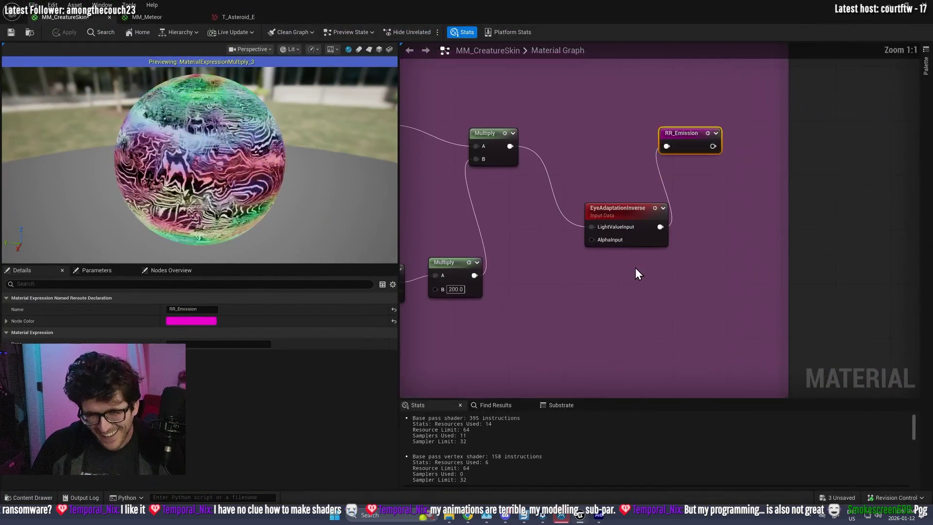
{"action": "left_click_drag", "start_coordinate": [511, 147], "coordinate": [542, 150]}
{"action": "type", "text": "eye"}
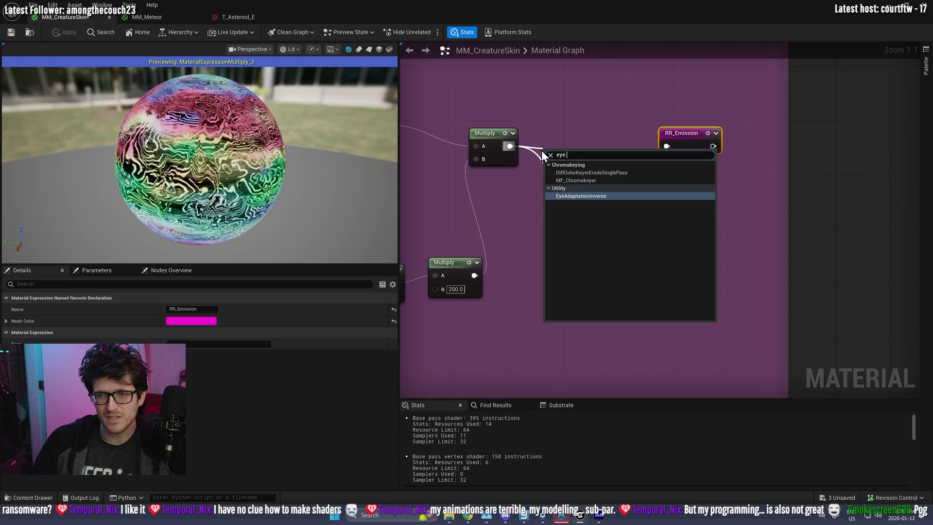
{"action": "key", "text": "BackSpace"}
{"action": "key", "text": "BackSpace"}
{"action": "key", "text": "BackSpace"}
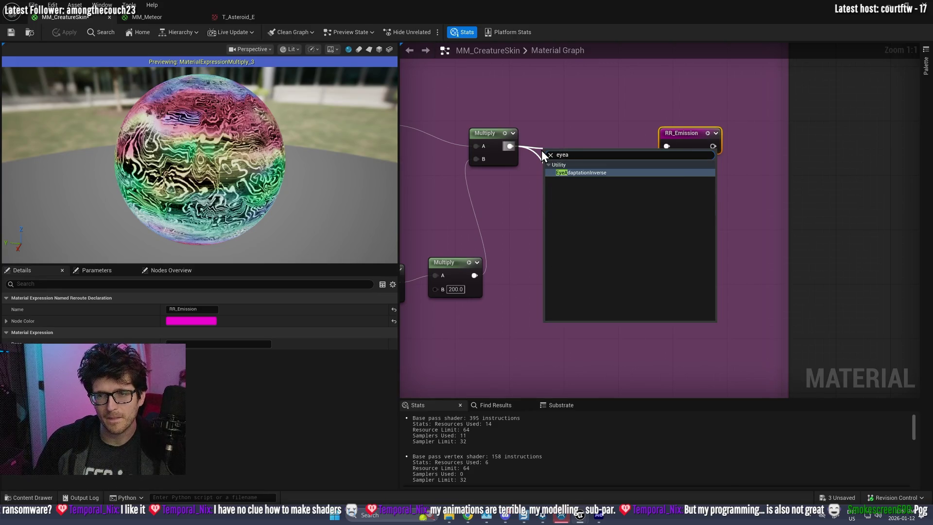
{"action": "type", "text": "eye"}
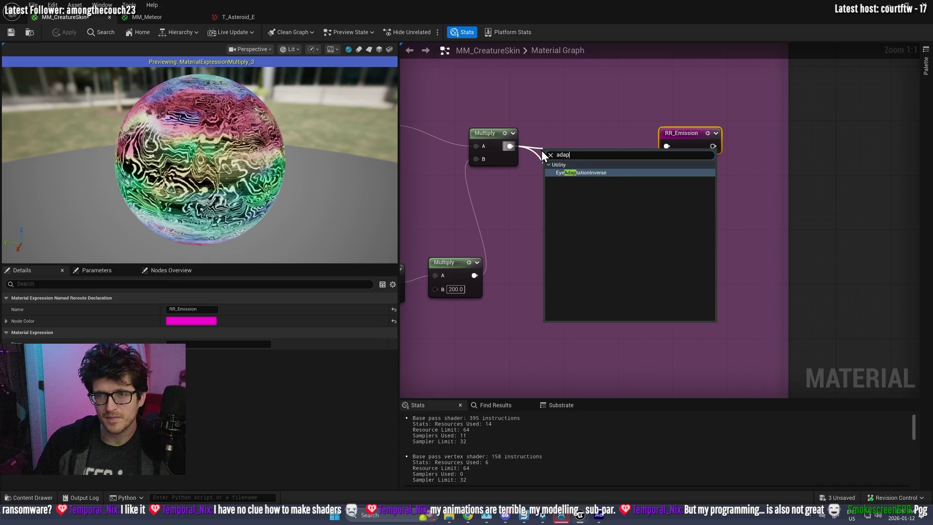
{"action": "key", "text": "BackSpace"}
{"action": "key", "text": "BackSpace"}
{"action": "key", "text": "BackSpace"}
{"action": "type", "text": "eye"}
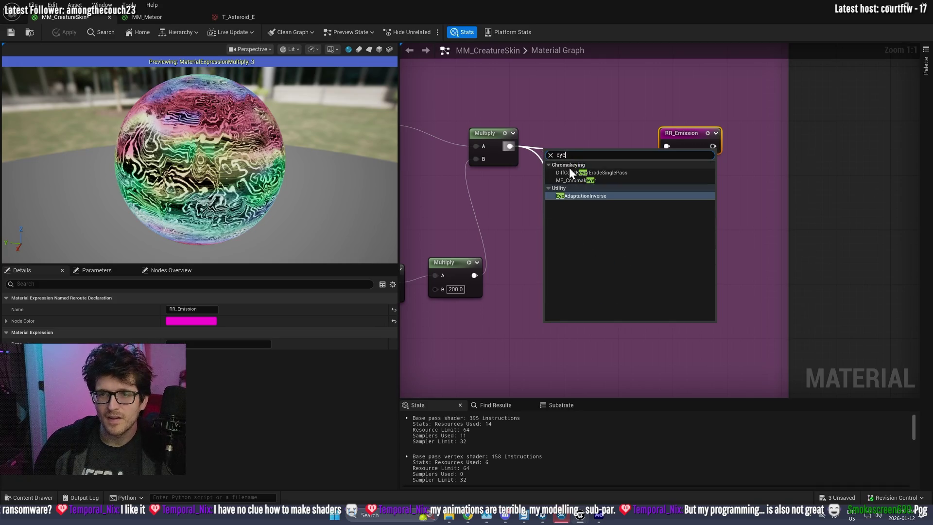
{"action": "key", "text": "Return"}
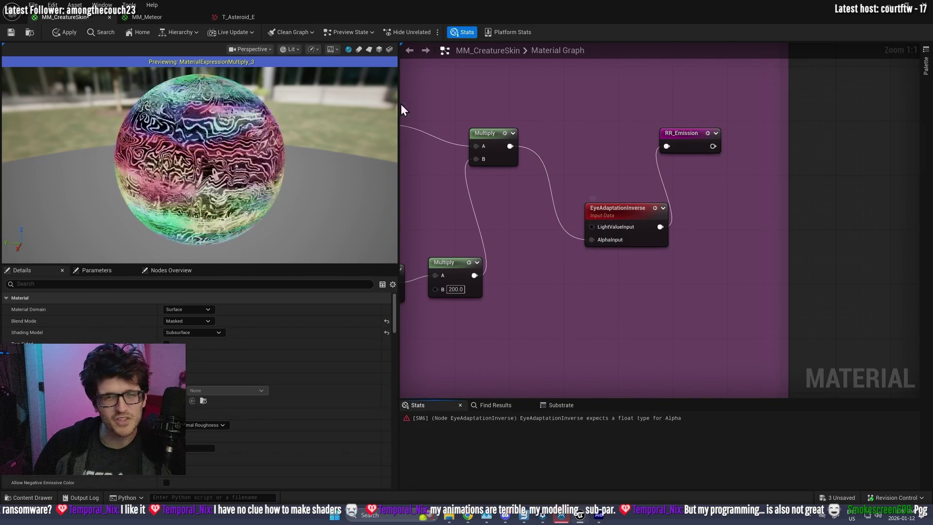
- Abort the erroring apply and wire the upper Multiply into EyeAdaptationInverse's LightValueInput, expanding its preview
{"action": "left_click", "coordinate": [68, 33]}
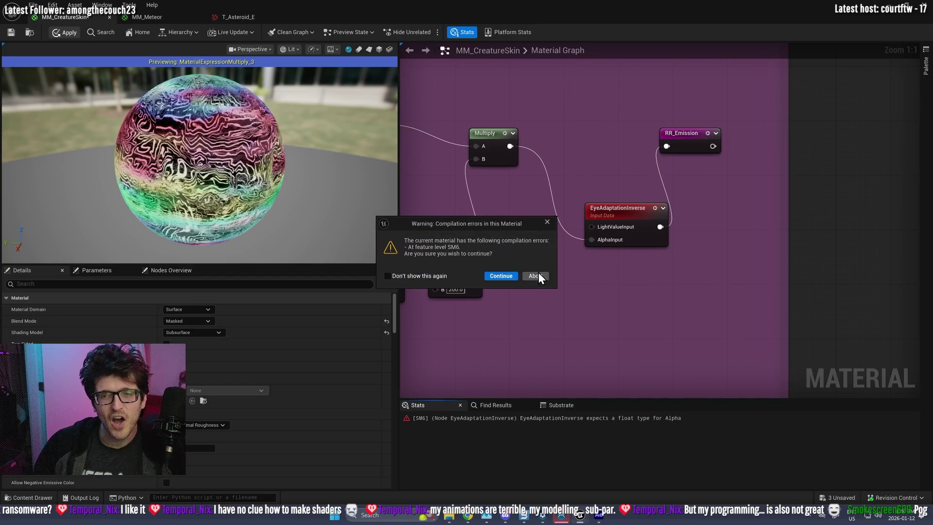
{"action": "left_click", "coordinate": [548, 222]}
{"action": "left_click_drag", "start_coordinate": [615, 210], "coordinate": [587, 189]}
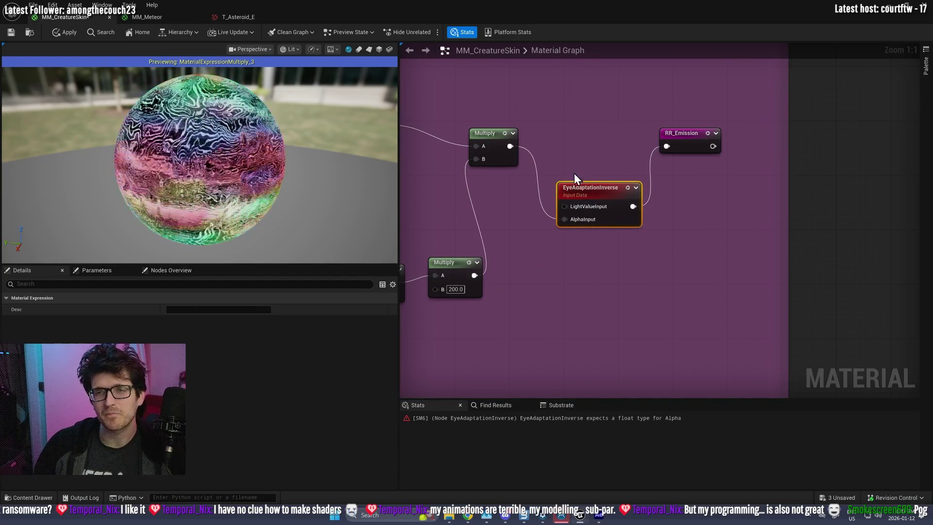
{"action": "left_click_drag", "start_coordinate": [511, 146], "coordinate": [565, 206]}
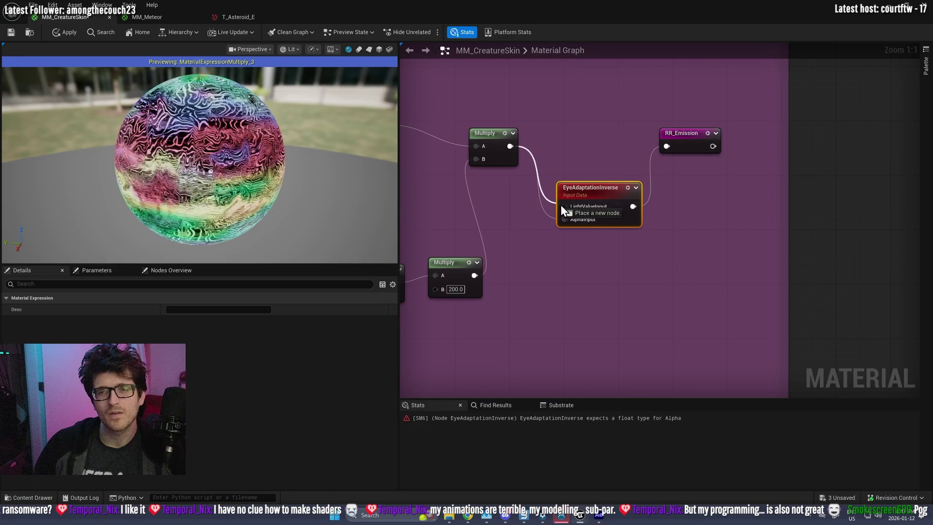
{"action": "left_click", "coordinate": [637, 188]}
- Search the graph for 'eye', pan to the Power and Fresnel nodes, and open the previewed Multiply's menu
{"action": "right_click", "coordinate": [558, 115]}
{"action": "type", "text": "eye"}
{"action": "left_click_drag", "start_coordinate": [543, 145], "coordinate": [730, 86]}
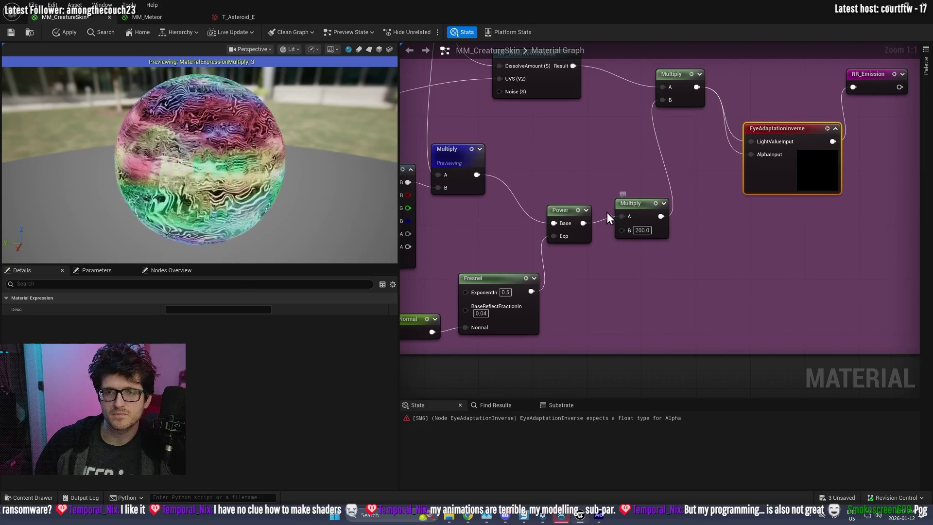
{"action": "right_click", "coordinate": [453, 159]}
- Stop previewing the Multiply, wire it straight into RR_Emission, and delete the EyeAdaptationInverse node
{"action": "left_click", "coordinate": [476, 185]}
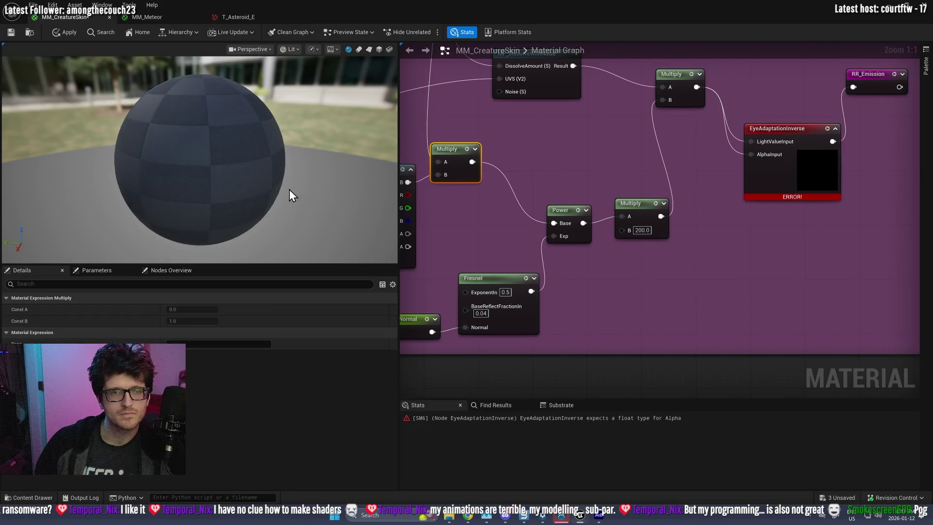
{"action": "left_click_drag", "start_coordinate": [708, 87], "coordinate": [856, 87]}
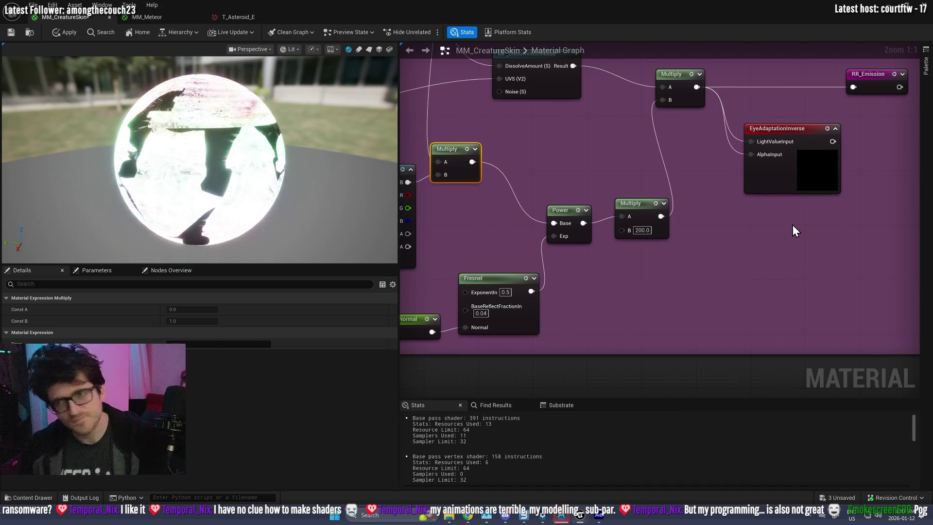
{"action": "left_click", "coordinate": [794, 158]}
{"action": "key", "text": "Delete"}
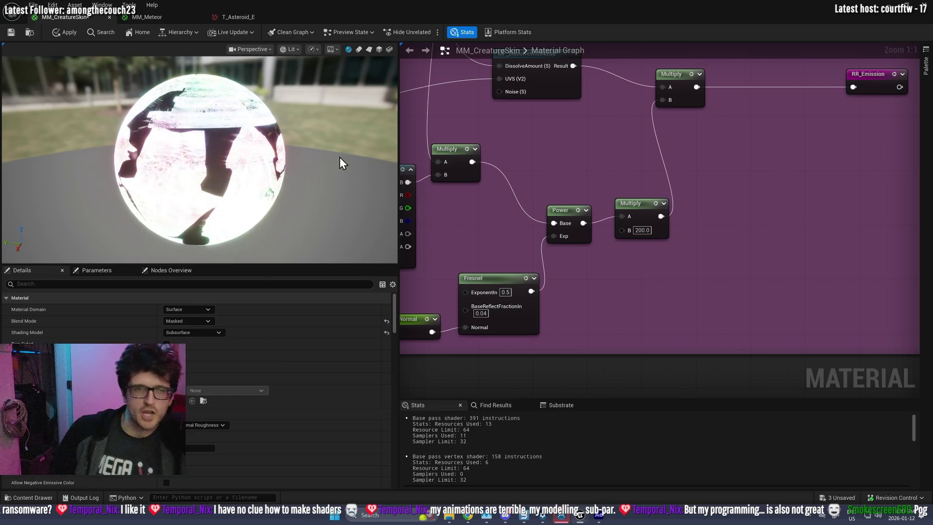
{"action": "scroll", "coordinate": [614, 188], "scroll_direction": "down", "scroll_amount": 4}
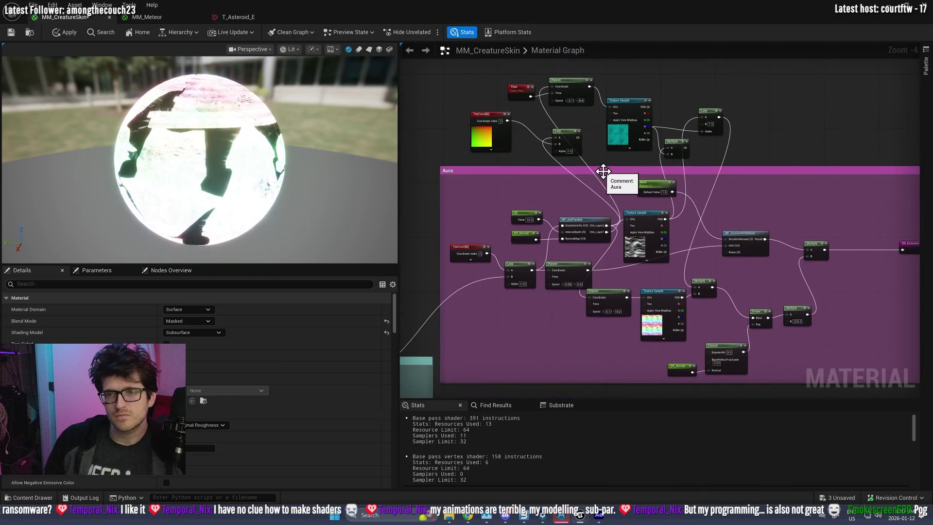
{"action": "scroll", "coordinate": [772, 289], "scroll_direction": "up", "scroll_amount": 3}
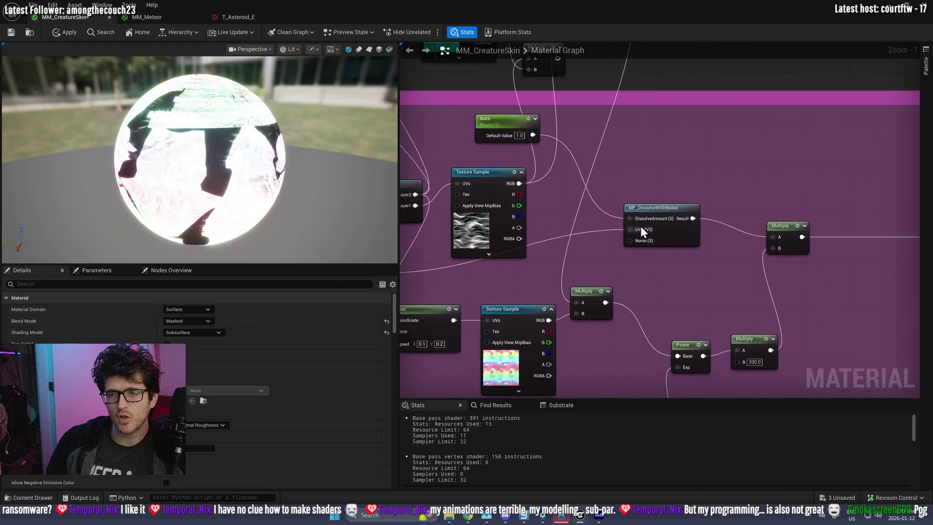
{"action": "mouse_move", "coordinate": [771, 289]}
{"action": "left_mouse_down"}
{"action": "mouse_move", "coordinate": [805, 339]}
{"action": "mouse_move", "coordinate": [752, 386]}
{"action": "left_mouse_up"}
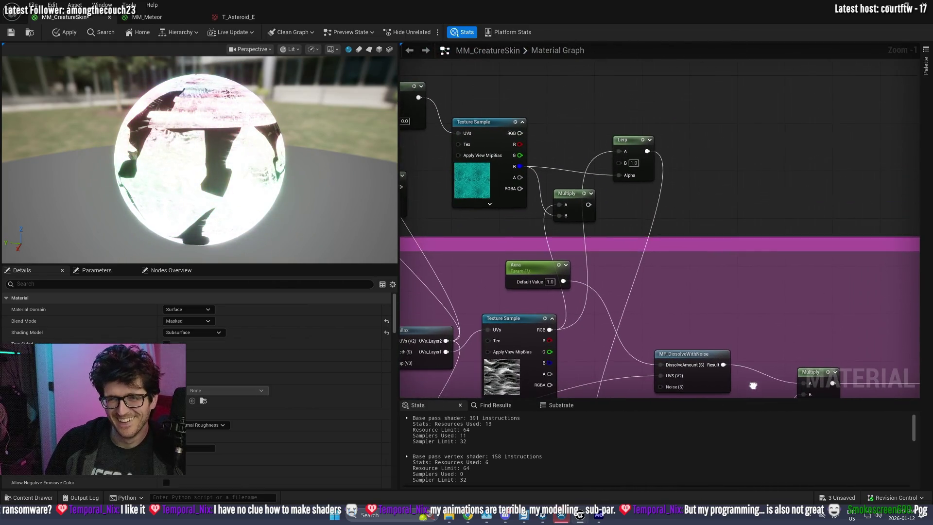
{"action": "right_click", "coordinate": [569, 197]}
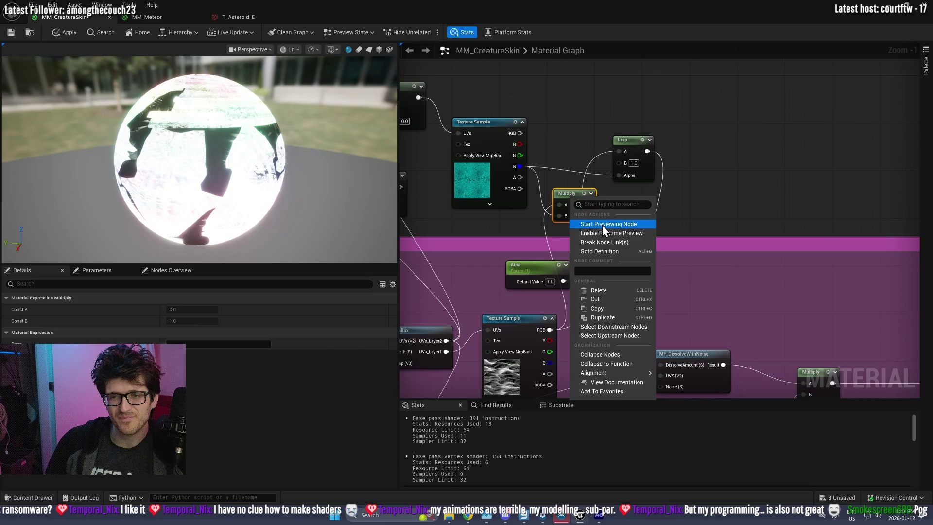
- Preview the upper Multiply on the sphere and rearrange the Texture Sample and Lerp nodes
{"action": "left_click", "coordinate": [602, 225]}
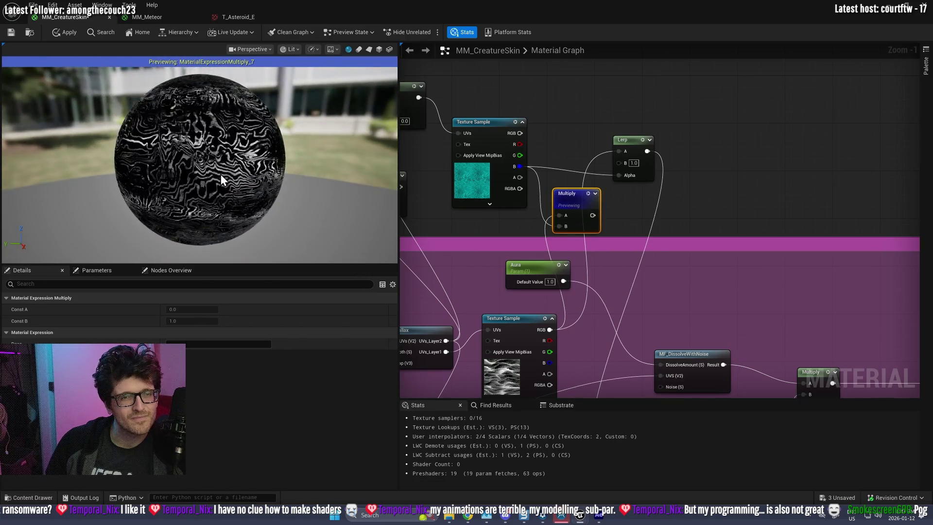
{"action": "scroll", "coordinate": [221, 174], "scroll_direction": "up", "scroll_amount": 5}
{"action": "scroll", "coordinate": [211, 170], "scroll_direction": "down", "scroll_amount": 5}
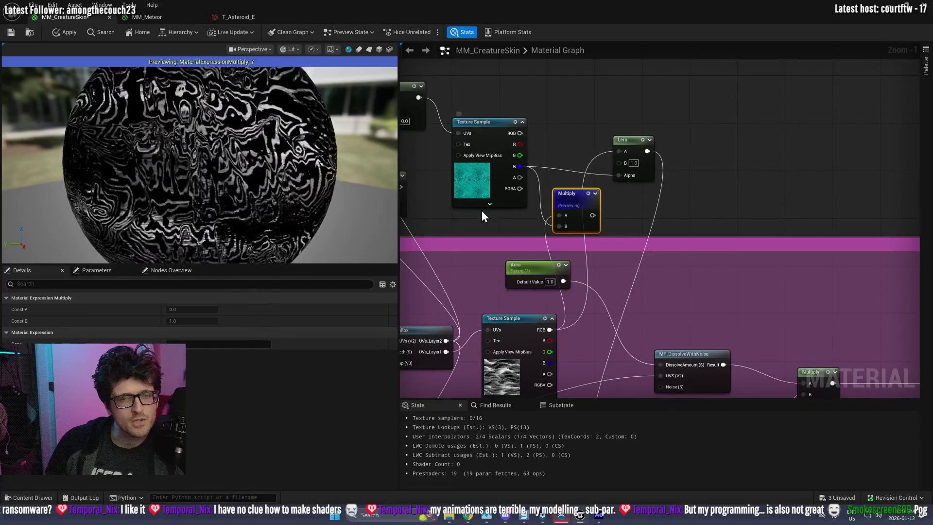
{"action": "mouse_move", "coordinate": [497, 220]}
{"action": "left_mouse_down"}
{"action": "mouse_move", "coordinate": [577, 259]}
{"action": "mouse_move", "coordinate": [590, 288]}
{"action": "left_mouse_up"}
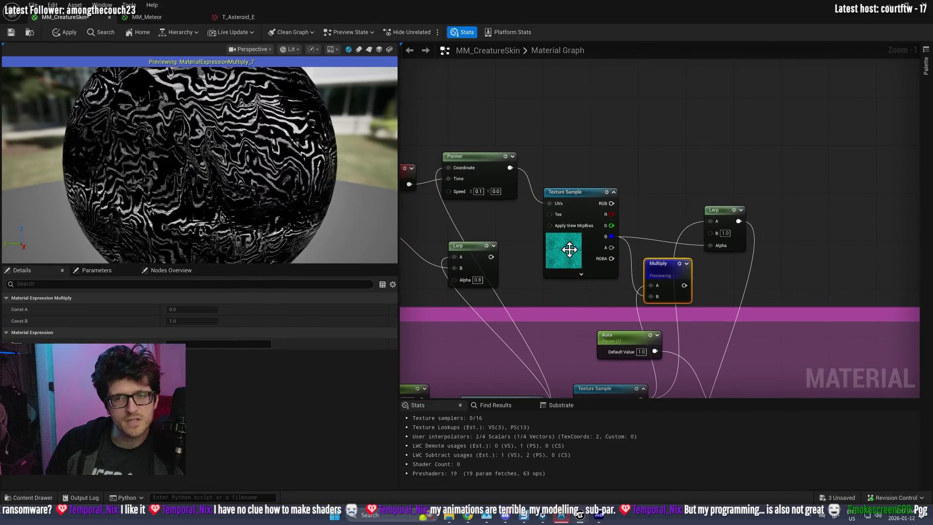
{"action": "left_click_drag", "start_coordinate": [566, 197], "coordinate": [562, 155]}
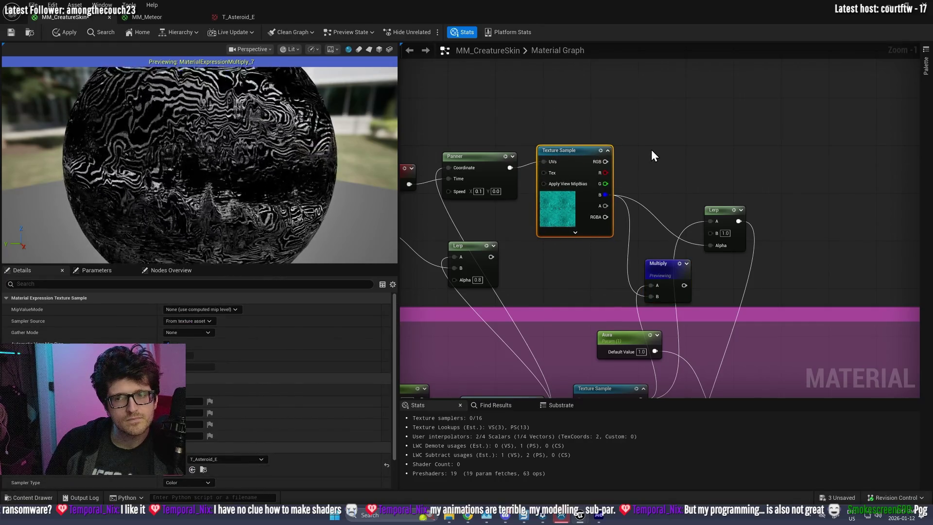
{"action": "left_click_drag", "start_coordinate": [729, 207], "coordinate": [679, 176]}
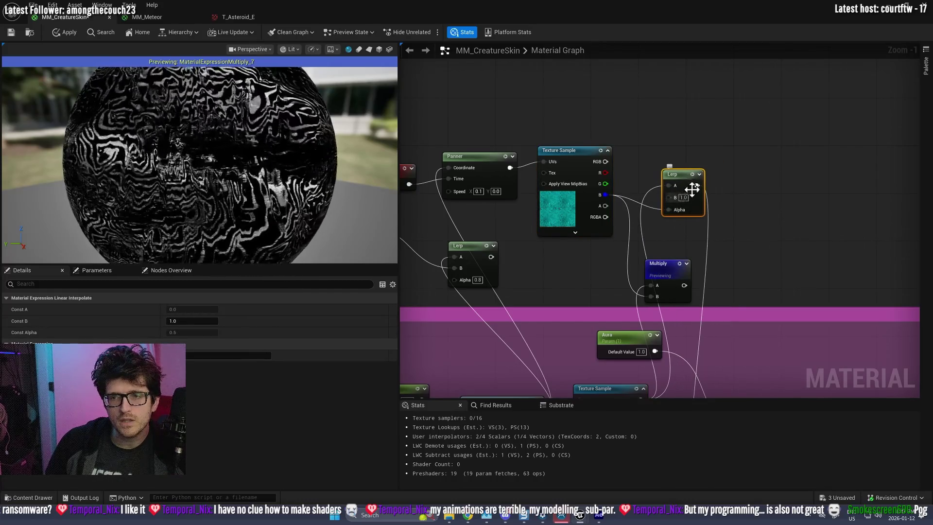
- Feed Texture Sample B into Lerp A, break the Alpha wire, connect Lerp to Multiply, and set Lerp B to 0.6
{"action": "left_click_drag", "start_coordinate": [620, 195], "coordinate": [669, 184]}
{"action": "left_click", "coordinate": [669, 210], "text": "alt"}
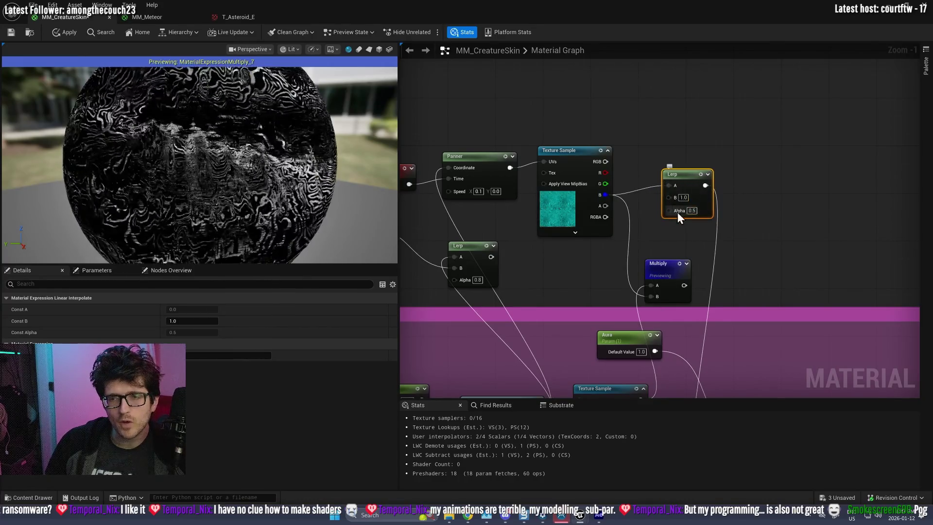
{"action": "mouse_move", "coordinate": [706, 185]}
{"action": "left_mouse_down"}
{"action": "mouse_move", "coordinate": [653, 275]}
{"action": "mouse_move", "coordinate": [654, 298]}
{"action": "left_mouse_up"}
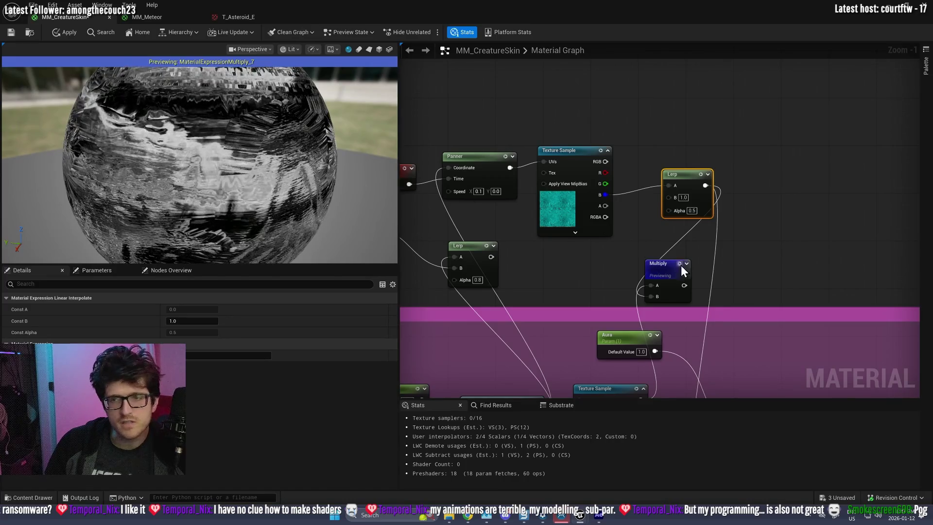
{"action": "left_click", "coordinate": [683, 197]}
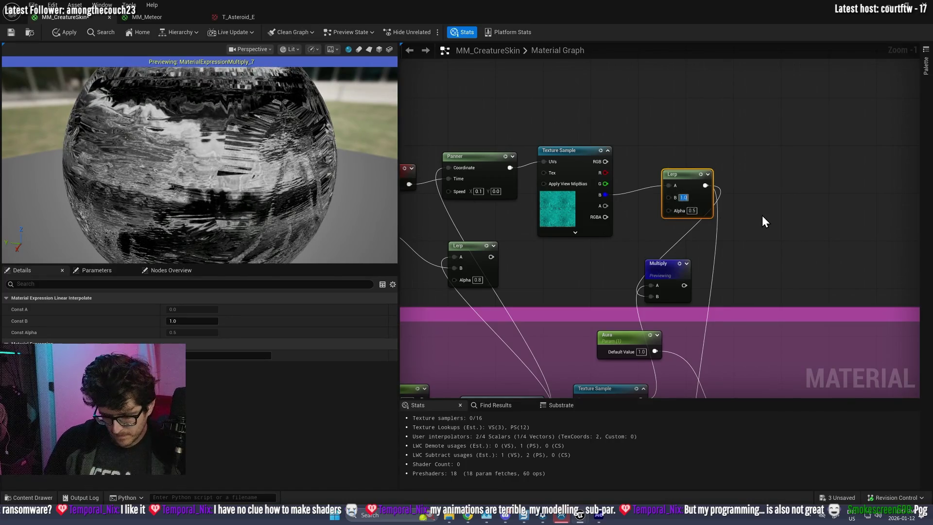
{"action": "type", "text": "0.6"}
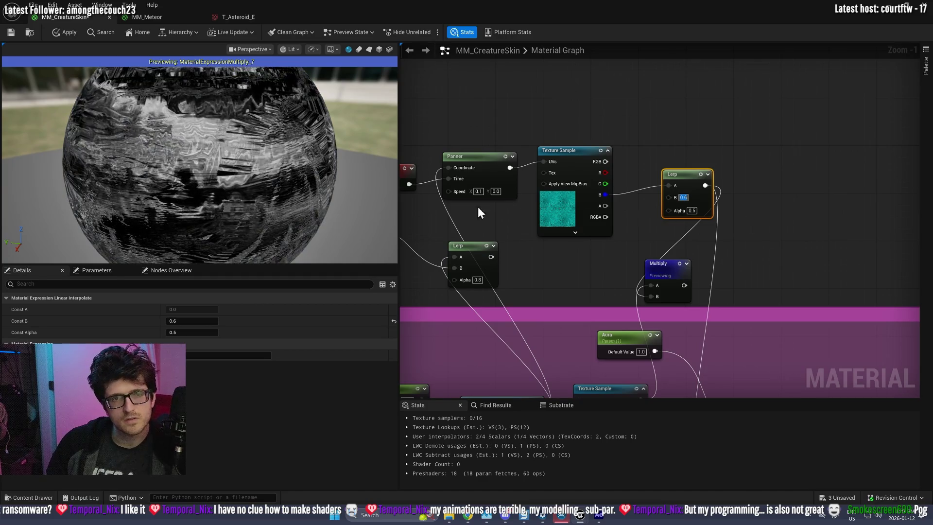
{"action": "scroll", "coordinate": [218, 190], "scroll_direction": "down", "scroll_amount": 5}
{"action": "left_click_drag", "start_coordinate": [183, 174], "coordinate": [166, 189]}
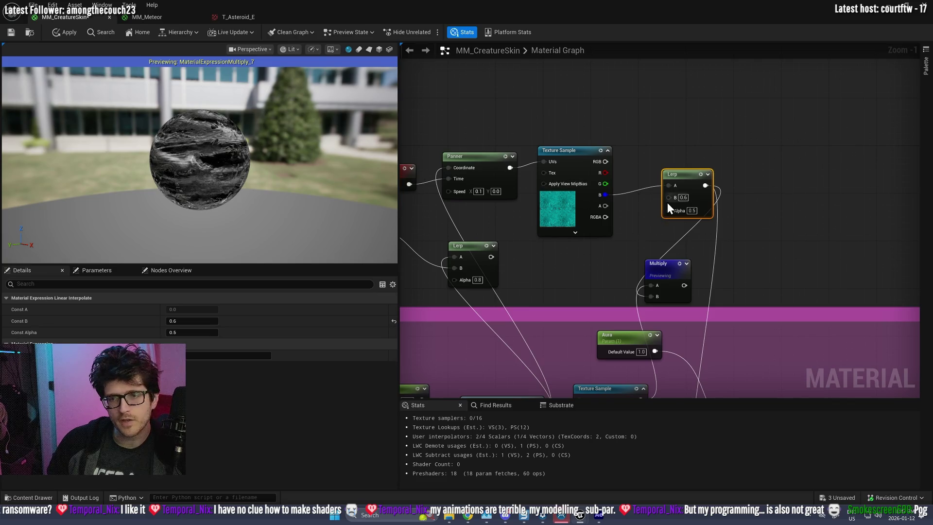
{"action": "scroll", "coordinate": [667, 202], "scroll_direction": "down", "scroll_amount": 3}
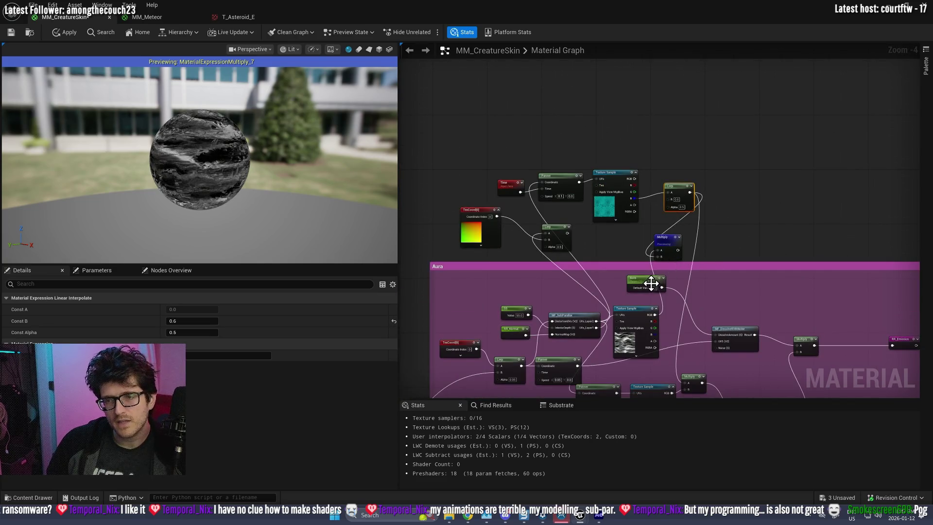
- Reposition the Aura parameter and Multiply nodes, and stop previewing the Multiply
{"action": "left_click_drag", "start_coordinate": [652, 283], "coordinate": [682, 290]}
{"action": "scroll", "coordinate": [688, 292], "scroll_direction": "up", "scroll_amount": 3}
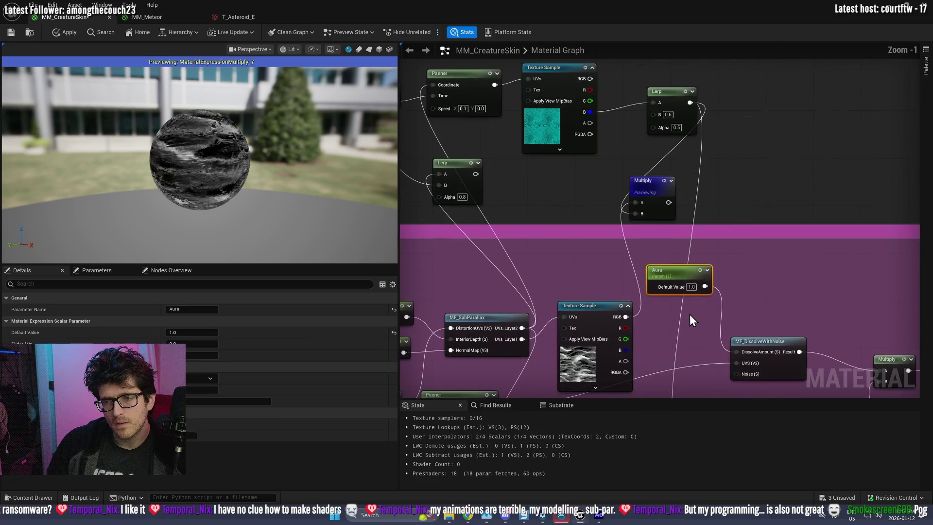
{"action": "mouse_move", "coordinate": [609, 160]}
{"action": "left_mouse_down"}
{"action": "mouse_move", "coordinate": [696, 337]}
{"action": "mouse_move", "coordinate": [679, 336]}
{"action": "left_mouse_up"}
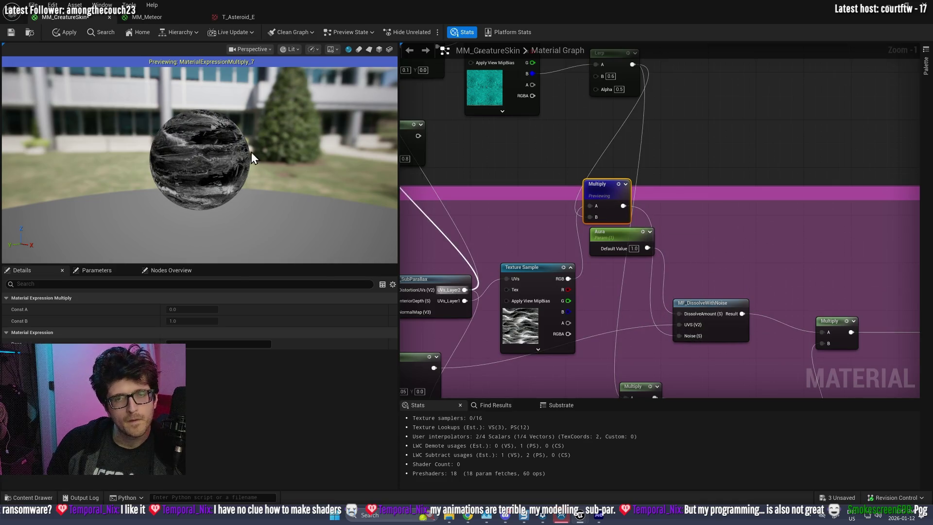
{"action": "right_click", "coordinate": [606, 183]}
{"action": "right_click", "coordinate": [560, 179]}
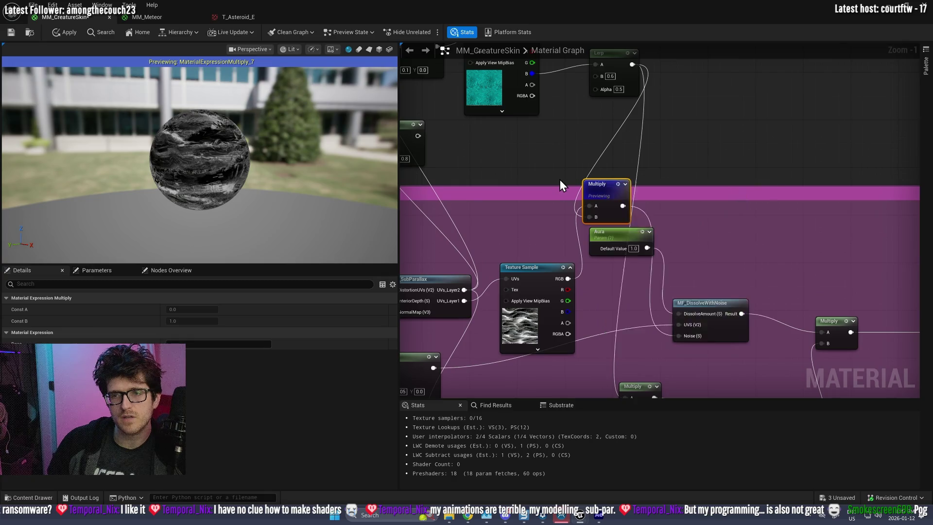
{"action": "left_click", "coordinate": [588, 177]}
{"action": "right_click", "coordinate": [603, 189]}
{"action": "left_click", "coordinate": [645, 213]}
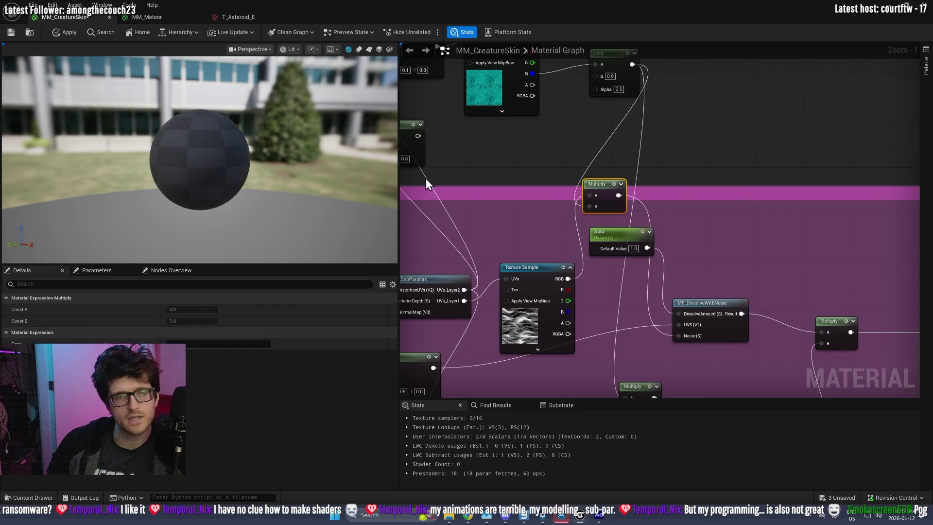
- Set the RR_Emission Multiply's B multiplier to 50
{"action": "left_click_drag", "start_coordinate": [282, 197], "coordinate": [321, 195]}
{"action": "scroll", "coordinate": [723, 277], "scroll_direction": "down", "scroll_amount": 2}
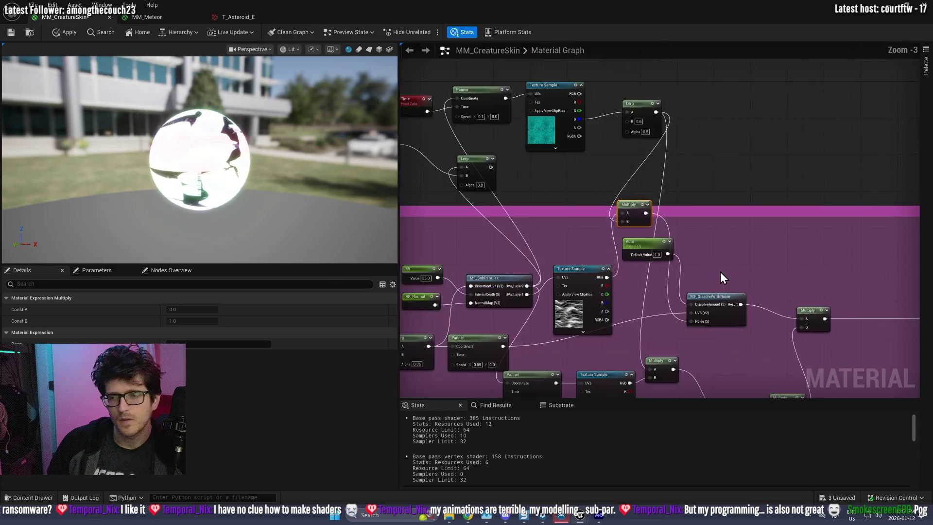
{"action": "scroll", "coordinate": [588, 262], "scroll_direction": "up", "scroll_amount": 3}
{"action": "left_click", "coordinate": [538, 273]}
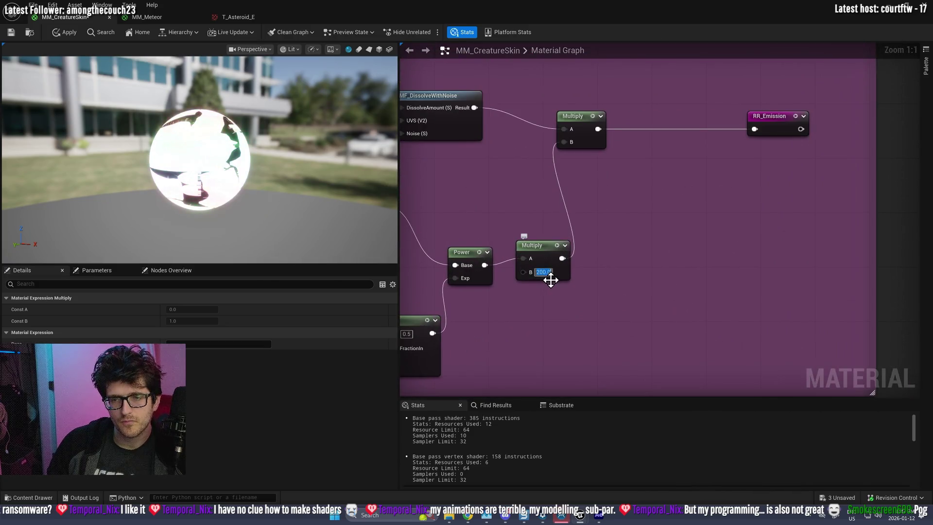
{"action": "type", "text": "1"}
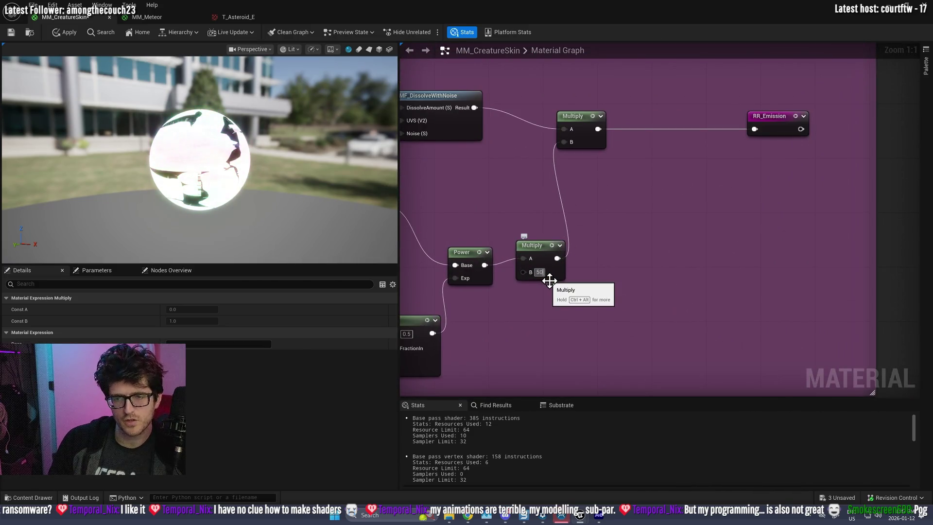
{"action": "key", "text": "Return"}
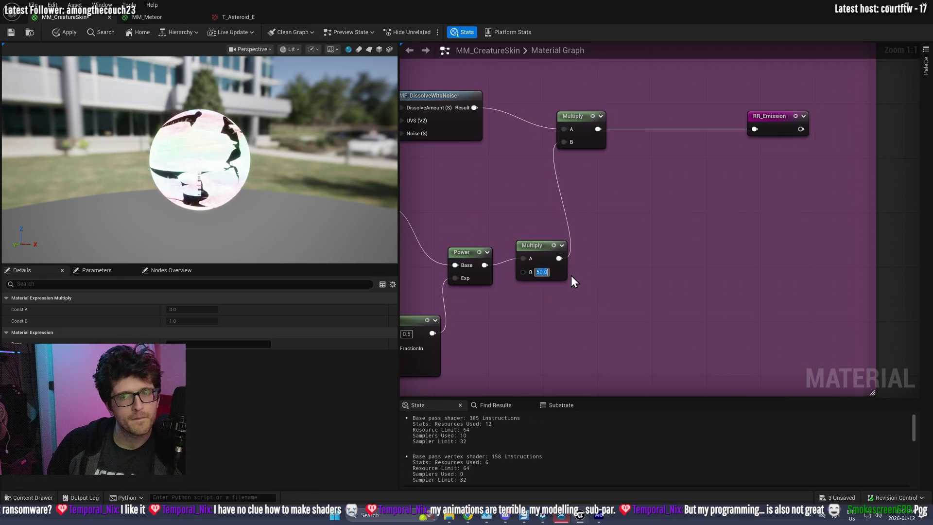
- Connect the swirl Multiply output to MF_DissolveWithNoise's Noise input
{"action": "mouse_move", "coordinate": [471, 183]}
{"action": "left_mouse_down"}
{"action": "mouse_move", "coordinate": [812, 245]}
{"action": "mouse_move", "coordinate": [728, 226]}
{"action": "mouse_move", "coordinate": [638, 297]}
{"action": "left_mouse_up"}
{"action": "left_click_drag", "start_coordinate": [553, 241], "coordinate": [687, 307]}
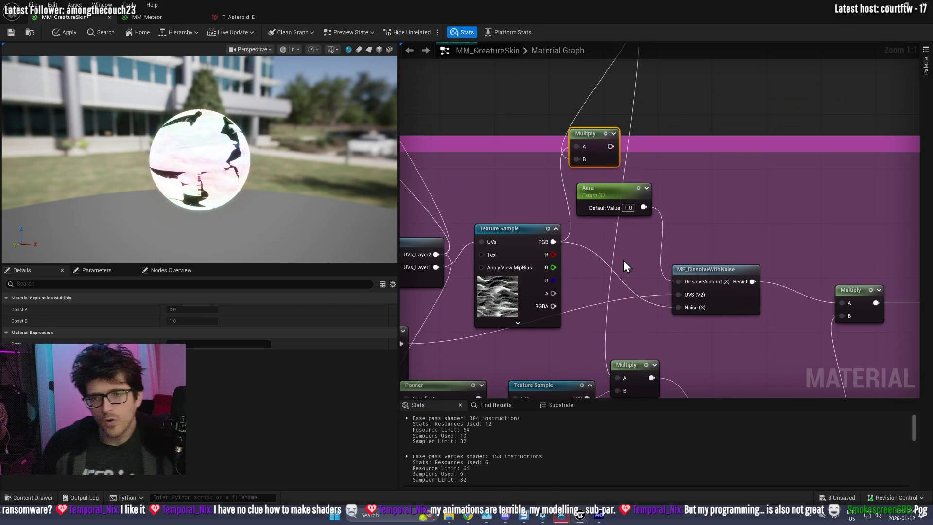
{"action": "left_click", "coordinate": [64, 33]}
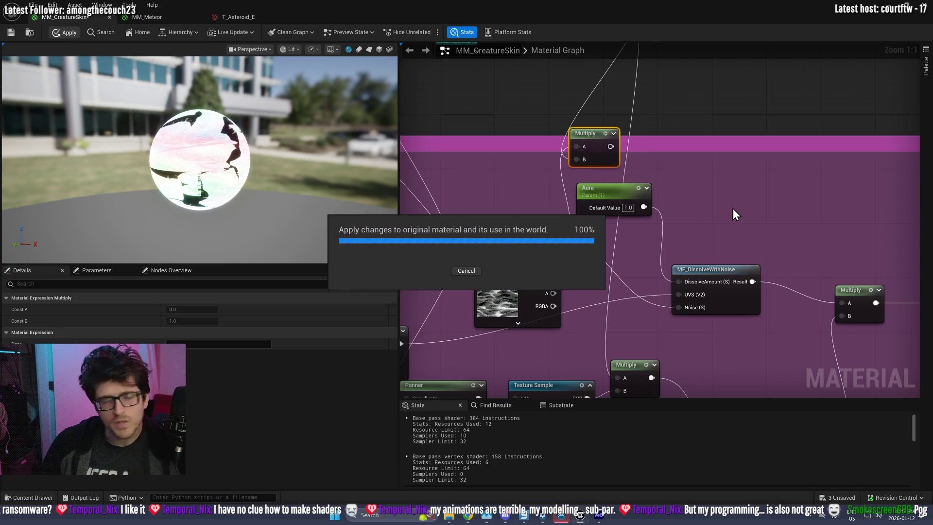
{"action": "left_click_drag", "start_coordinate": [199, 169], "coordinate": [263, 163]}
{"action": "key", "text": "ctrl+s"}
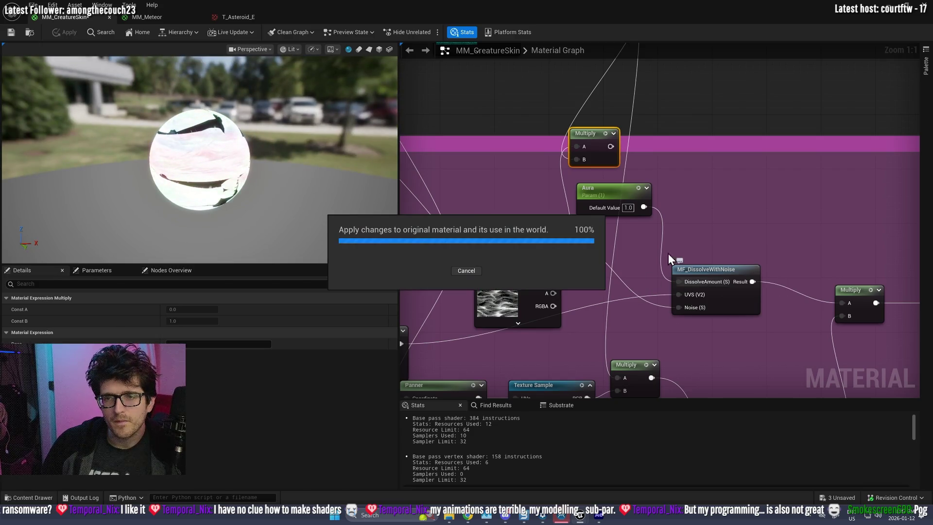
{"action": "mouse_move", "coordinate": [609, 147]}
{"action": "left_mouse_down"}
{"action": "mouse_move", "coordinate": [674, 314]}
{"action": "mouse_move", "coordinate": [679, 307]}
{"action": "left_mouse_up"}
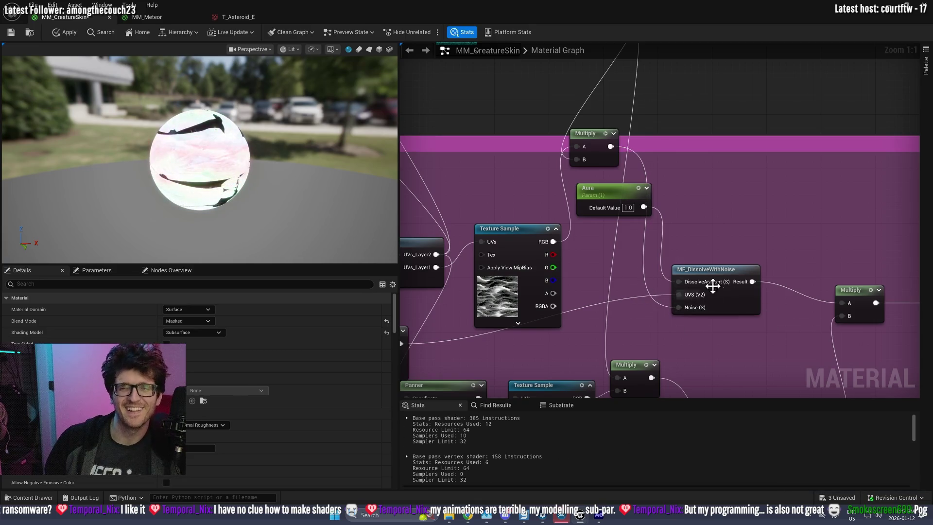
{"action": "left_click_drag", "start_coordinate": [751, 222], "coordinate": [435, 174]}
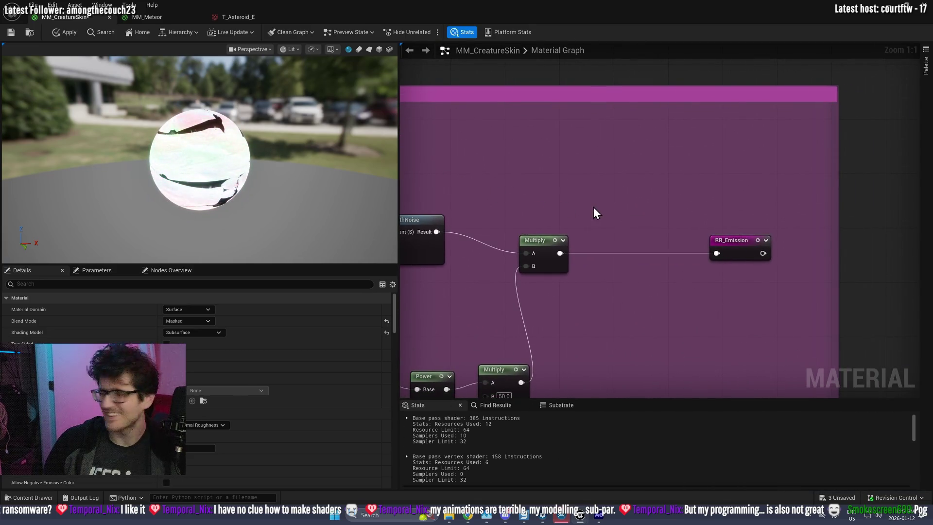
- Apply the MM_CreatureSkin changes, minimize the material editor, and start playing ThirdPersonMap
{"action": "left_click", "coordinate": [55, 30]}
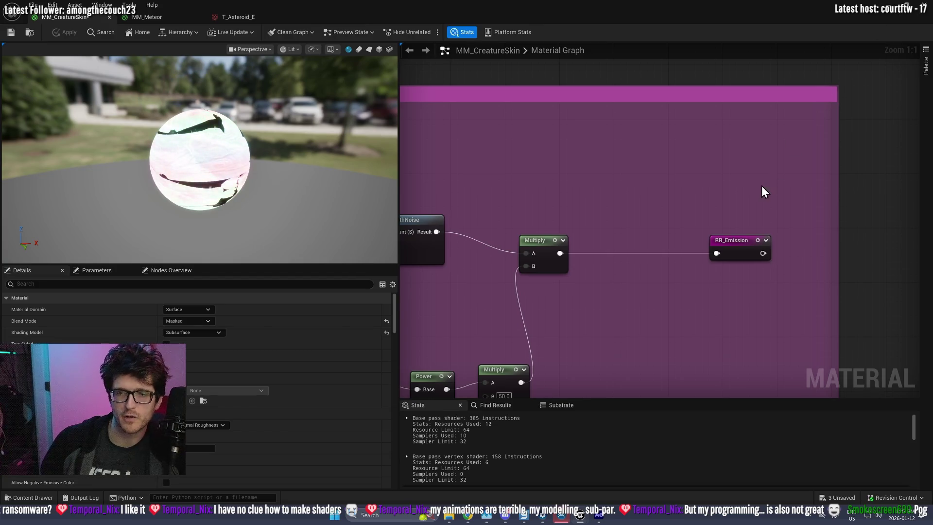
{"action": "scroll", "coordinate": [762, 185], "scroll_direction": "down", "scroll_amount": 3}
{"action": "left_click", "coordinate": [888, 7]}
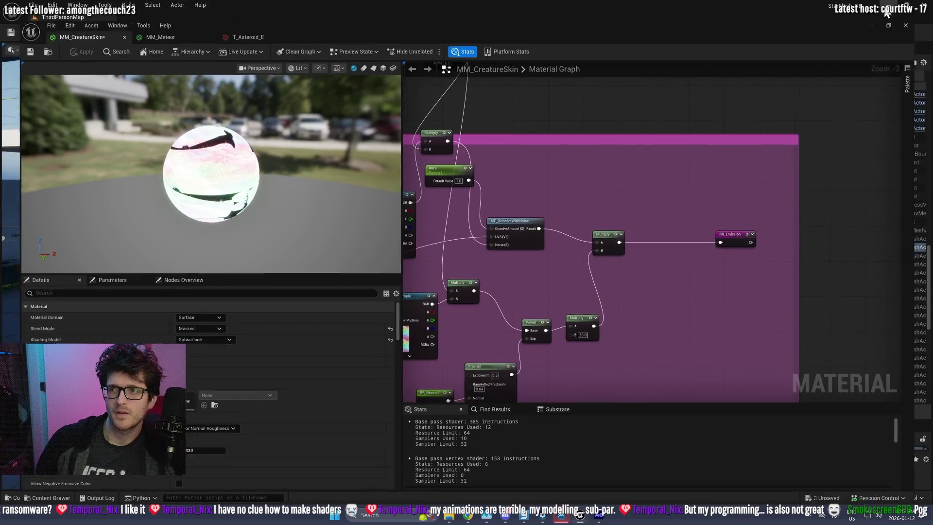
{"action": "left_click", "coordinate": [212, 32]}
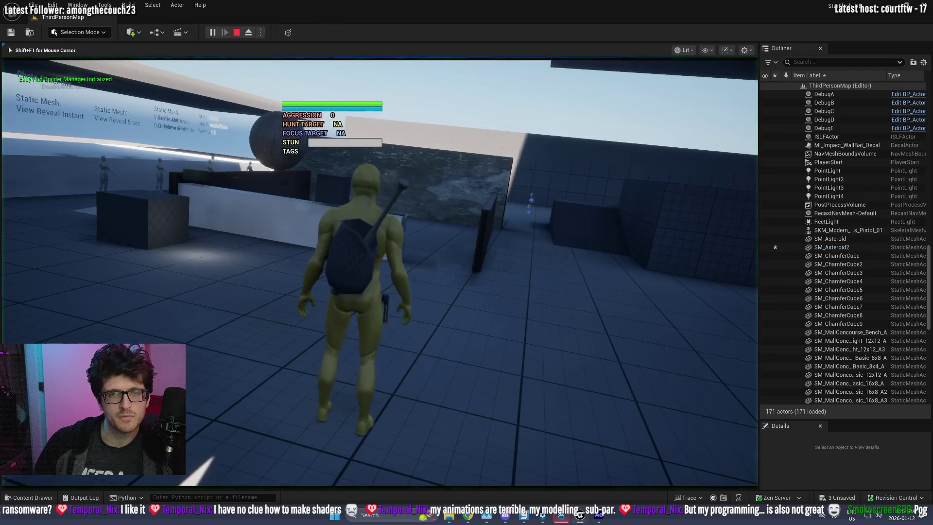
- Switch to the in-game camera, zoom in on the glowing creature, then return to MM_CreatureSkin's editor
{"action": "key", "text": "c"}
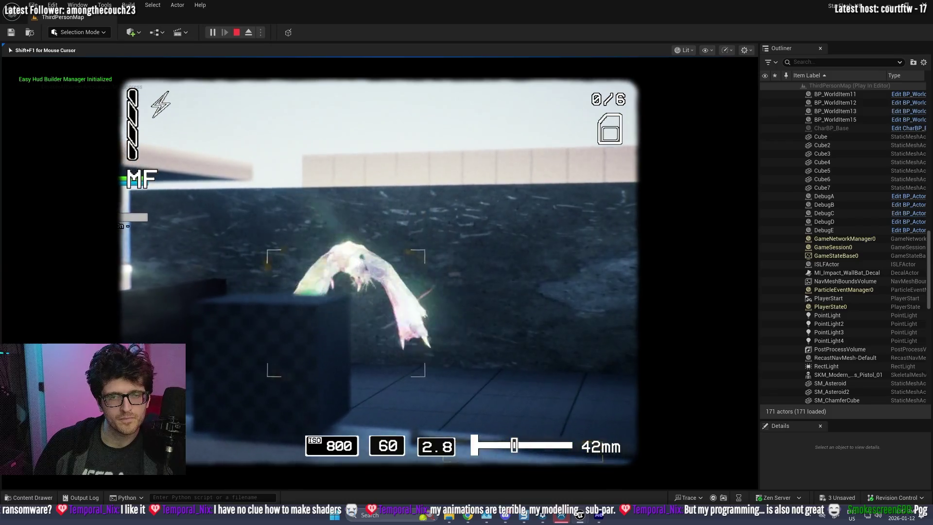
{"action": "scroll", "coordinate": [379, 272], "scroll_direction": "up", "scroll_amount": 5}
{"action": "scroll", "coordinate": [379, 272], "scroll_direction": "up", "scroll_amount": 3}
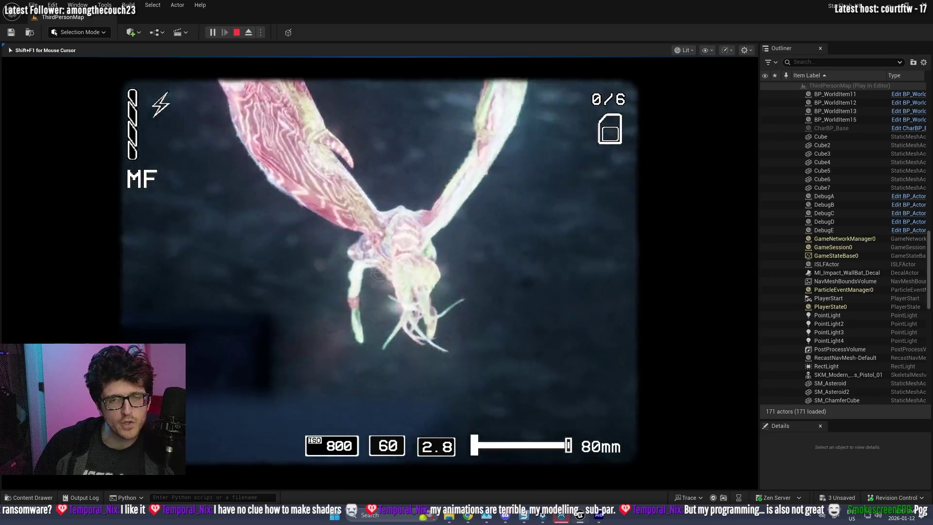
{"action": "scroll", "coordinate": [379, 272], "scroll_direction": "down", "scroll_amount": 10}
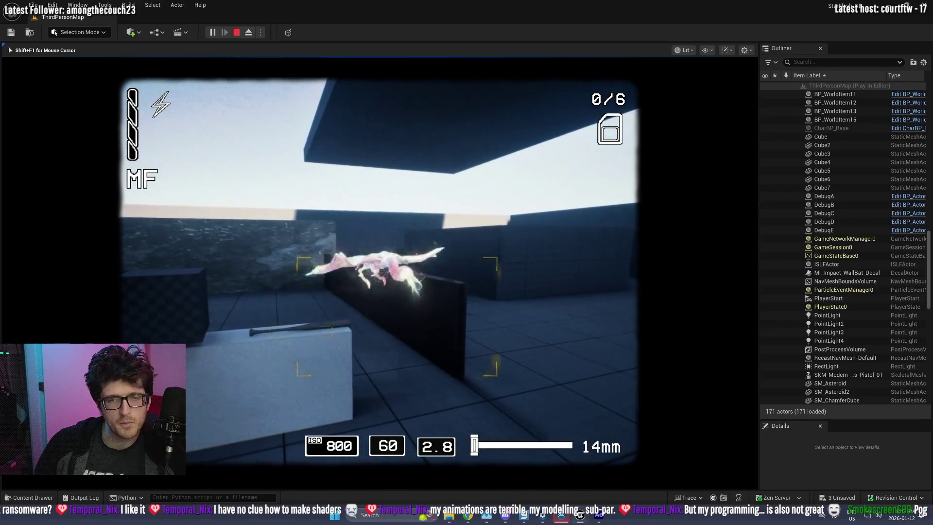
{"action": "scroll", "coordinate": [379, 272], "scroll_direction": "up", "scroll_amount": 4}
{"action": "scroll", "coordinate": [379, 272], "scroll_direction": "down", "scroll_amount": 4}
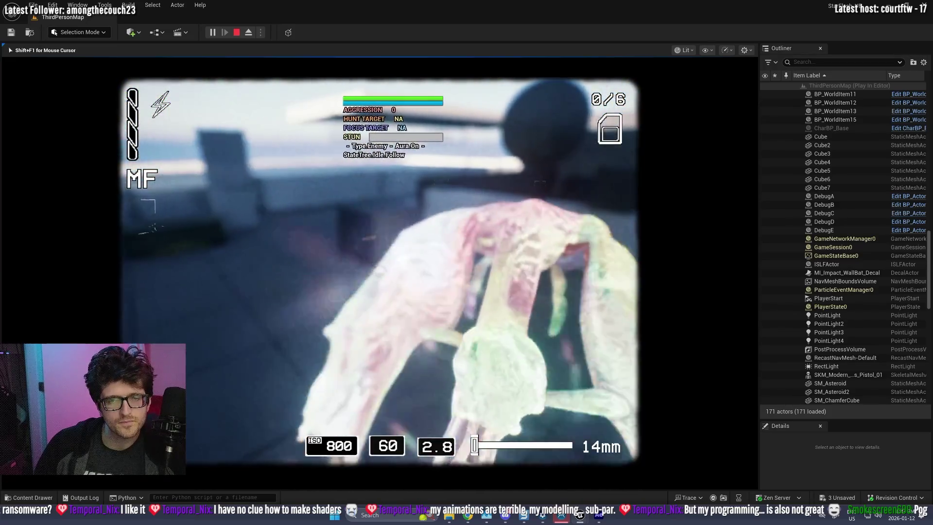
{"action": "key", "text": "alt+Tab"}
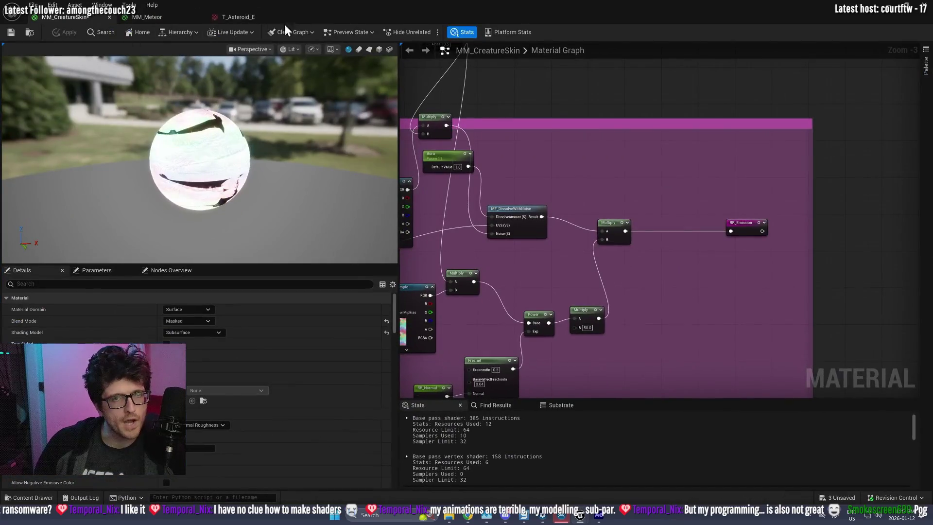
- Save MM_CreatureSkin, close the material editor, and choose No to discard MM_Meteor's unapplied changes
{"action": "left_click", "coordinate": [11, 32]}
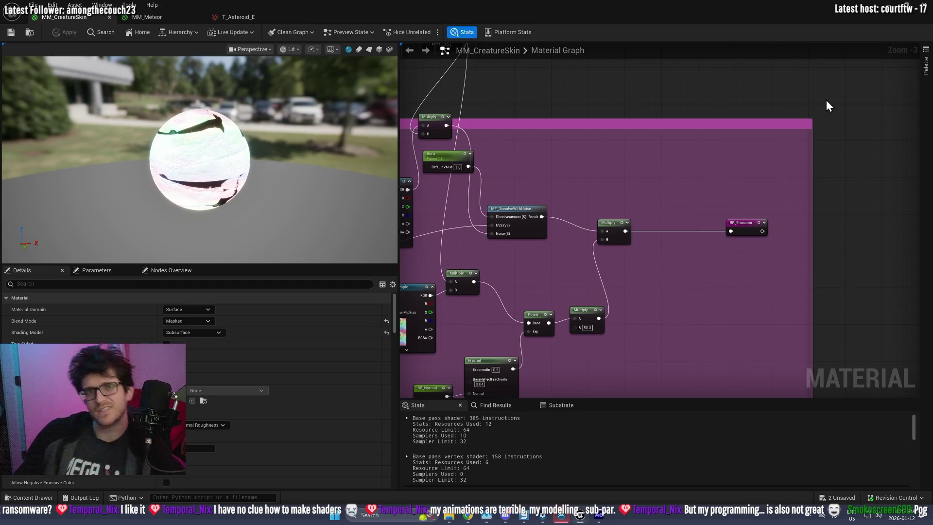
{"action": "left_click", "coordinate": [924, 6]}
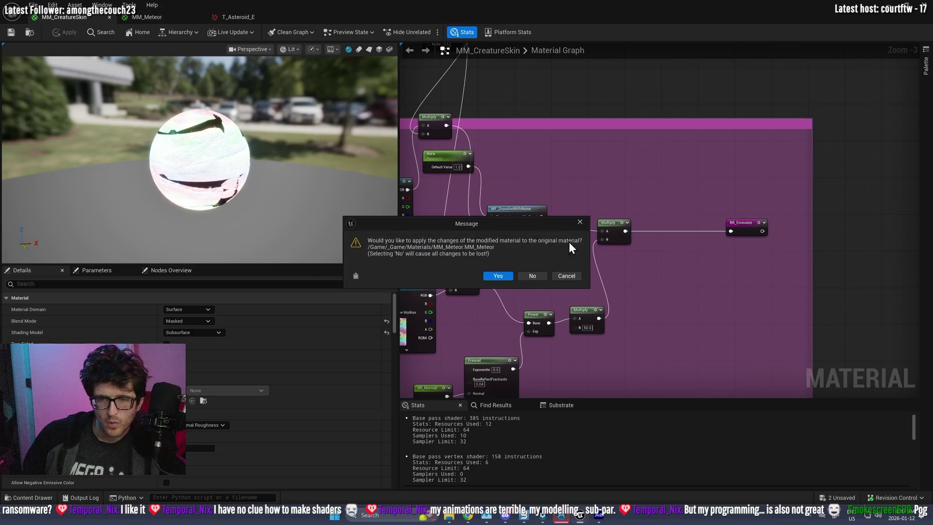
{"action": "left_click", "coordinate": [538, 278]}
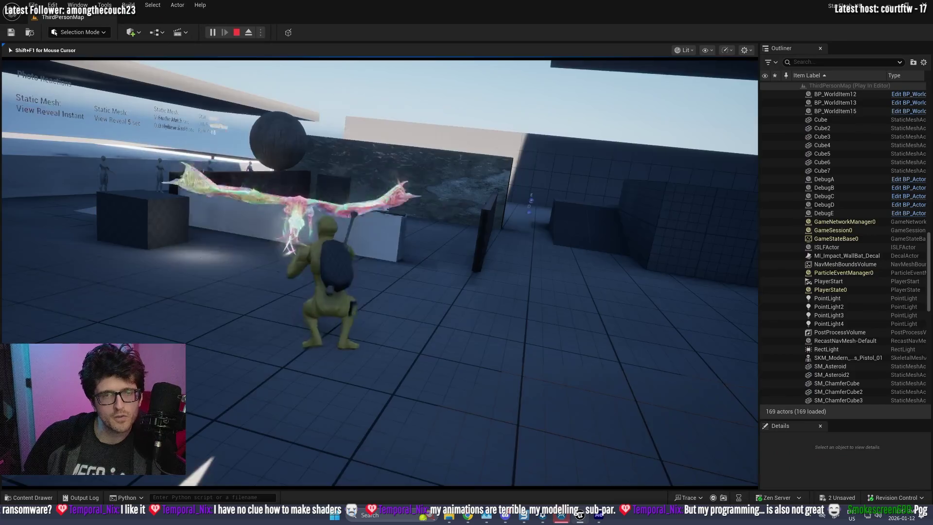
- Bring the Unreal editor back to the front and stop the Play-In-Editor session
{"action": "key", "text": "alt+Tab"}
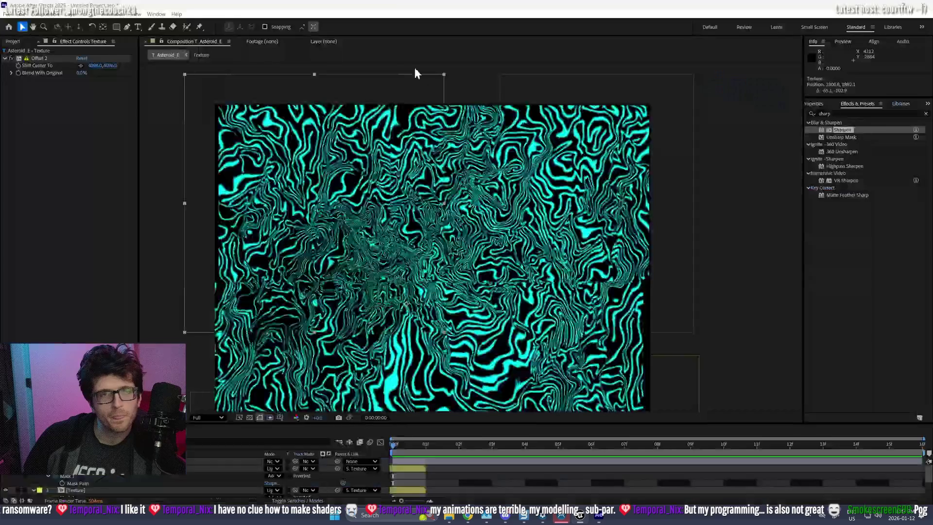
{"action": "left_click_drag", "start_coordinate": [355, 6], "coordinate": [354, 161]}
{"action": "left_click", "coordinate": [233, 32]}
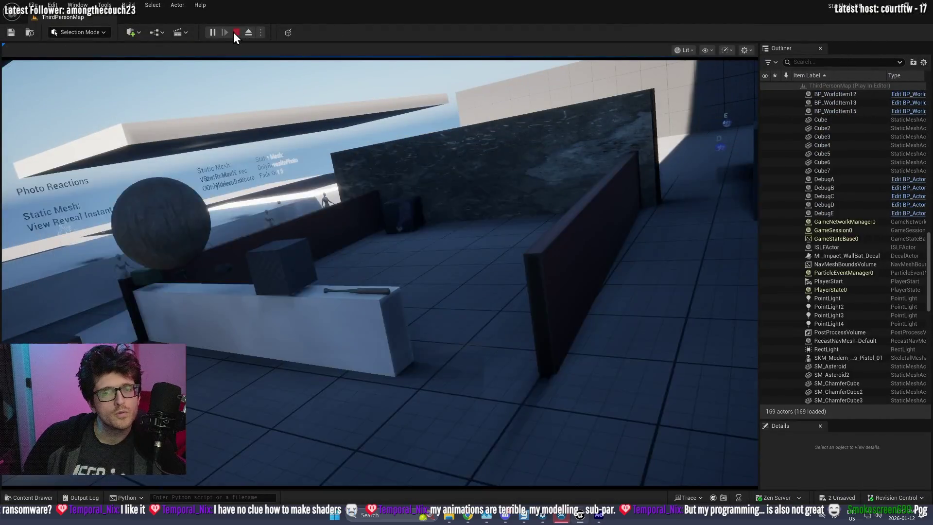
{"action": "left_click", "coordinate": [235, 32]}
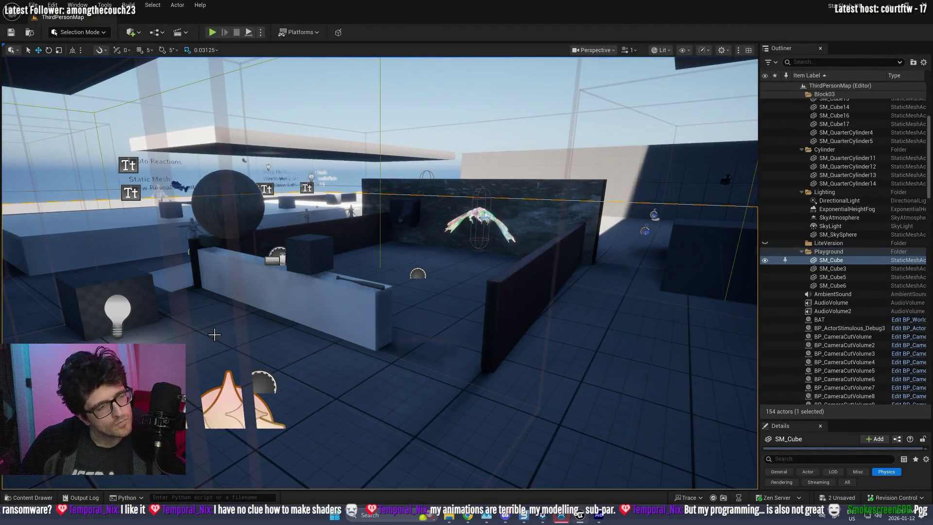
- Open BPC_DamageComponent from Blueprints > Components in the Content Drawer
{"action": "key", "text": "ctrl+space"}
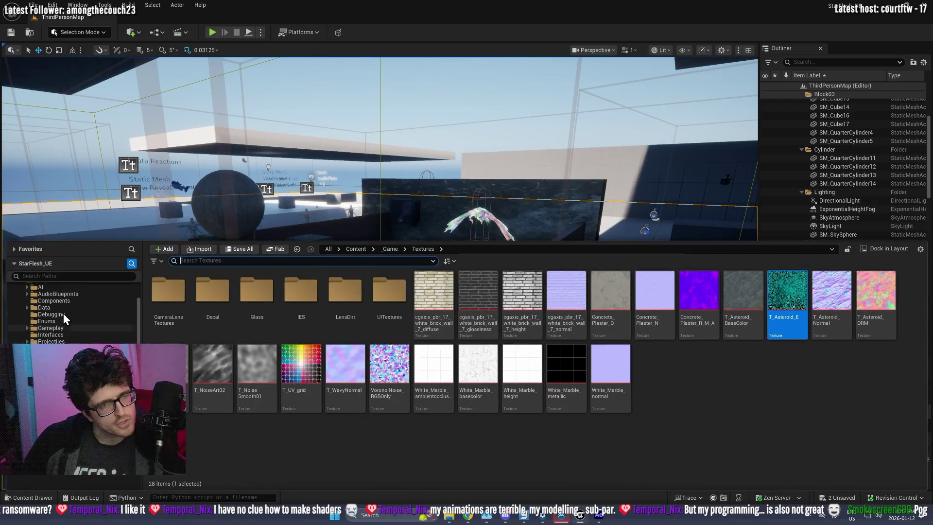
{"action": "scroll", "coordinate": [63, 324], "scroll_direction": "up", "scroll_amount": 2}
{"action": "left_click", "coordinate": [66, 315]}
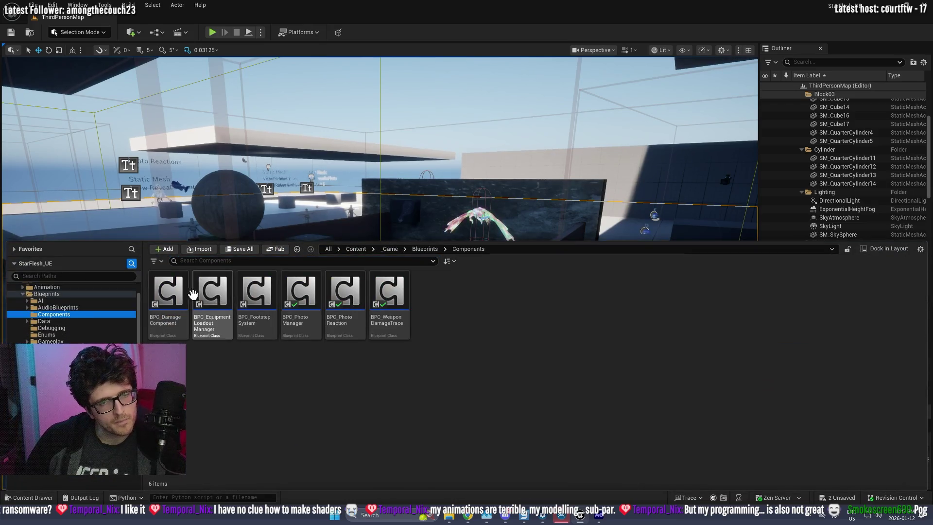
{"action": "double_click", "coordinate": [166, 299]}
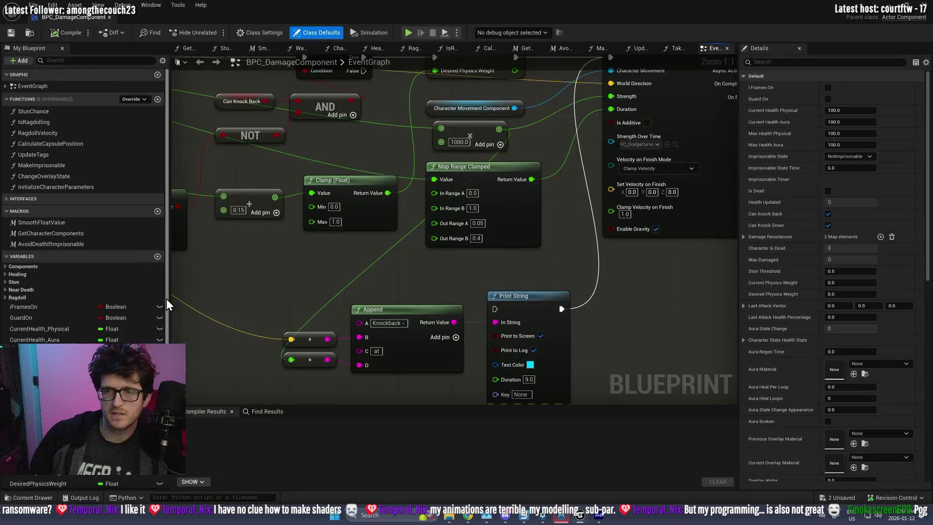
- Pan across the EventGraph's physics weight, Turn On Physics, Stun and Knockback groups
{"action": "scroll", "coordinate": [595, 301], "scroll_direction": "down", "scroll_amount": 2}
{"action": "mouse_move", "coordinate": [647, 263]}
{"action": "left_mouse_down"}
{"action": "mouse_move", "coordinate": [486, 226]}
{"action": "mouse_move", "coordinate": [426, 278]}
{"action": "left_mouse_up"}
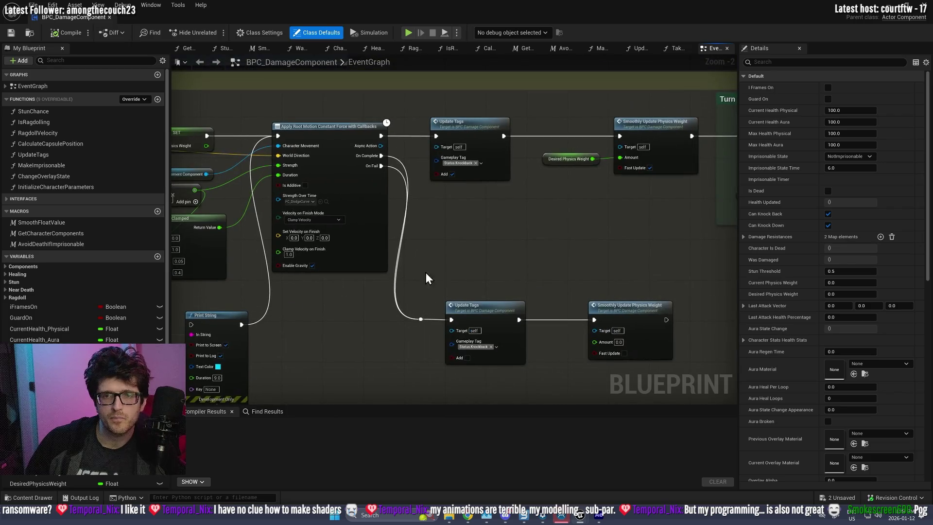
{"action": "left_click", "coordinate": [613, 305]}
{"action": "scroll", "coordinate": [613, 304], "scroll_direction": "down", "scroll_amount": 2}
{"action": "left_click_drag", "start_coordinate": [614, 303], "coordinate": [291, 323]}
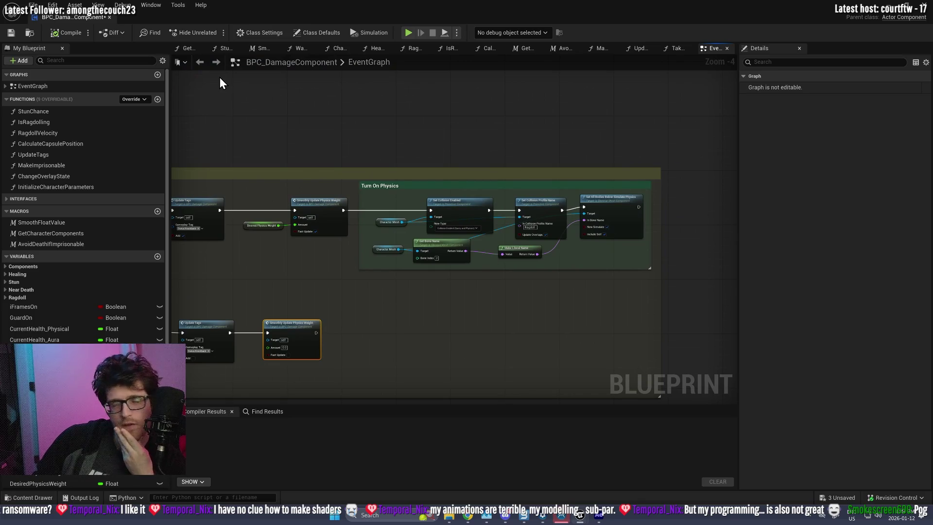
{"action": "scroll", "coordinate": [376, 93], "scroll_direction": "down", "scroll_amount": 3}
{"action": "mouse_move", "coordinate": [269, 166]}
{"action": "left_mouse_down"}
{"action": "mouse_move", "coordinate": [450, 148]}
{"action": "mouse_move", "coordinate": [693, 194]}
{"action": "left_mouse_up"}
{"action": "scroll", "coordinate": [462, 270], "scroll_direction": "down", "scroll_amount": 1}
{"action": "scroll", "coordinate": [400, 232], "scroll_direction": "up", "scroll_amount": 3}
{"action": "scroll", "coordinate": [401, 231], "scroll_direction": "down", "scroll_amount": 3}
{"action": "mouse_move", "coordinate": [421, 112]}
{"action": "left_mouse_down"}
{"action": "mouse_move", "coordinate": [355, 167]}
{"action": "mouse_move", "coordinate": [355, 181]}
{"action": "mouse_move", "coordinate": [621, 291]}
{"action": "left_mouse_up"}
{"action": "scroll", "coordinate": [355, 182], "scroll_direction": "up", "scroll_amount": 4}
{"action": "scroll", "coordinate": [622, 290], "scroll_direction": "down", "scroll_amount": 4}
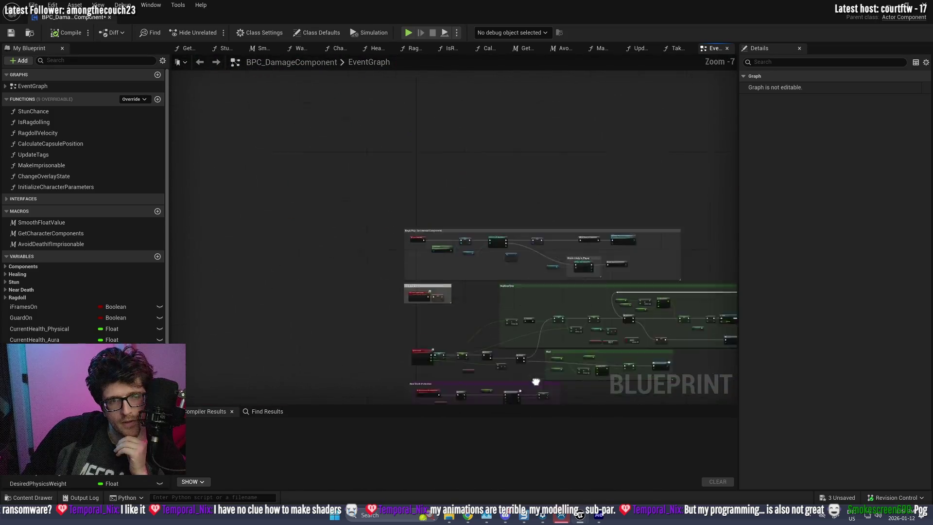
- Open the TakeDamage interface graph and select its Update Aura Appearance call
{"action": "left_click", "coordinate": [30, 199]}
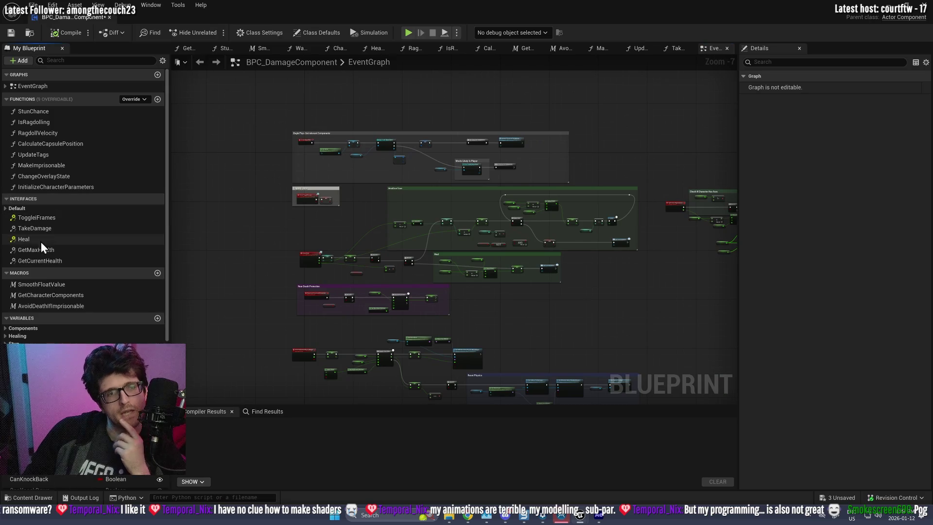
{"action": "double_click", "coordinate": [33, 229]}
{"action": "scroll", "coordinate": [537, 241], "scroll_direction": "down", "scroll_amount": 2}
{"action": "scroll", "coordinate": [538, 238], "scroll_direction": "up", "scroll_amount": 2}
{"action": "scroll", "coordinate": [554, 218], "scroll_direction": "down", "scroll_amount": 2}
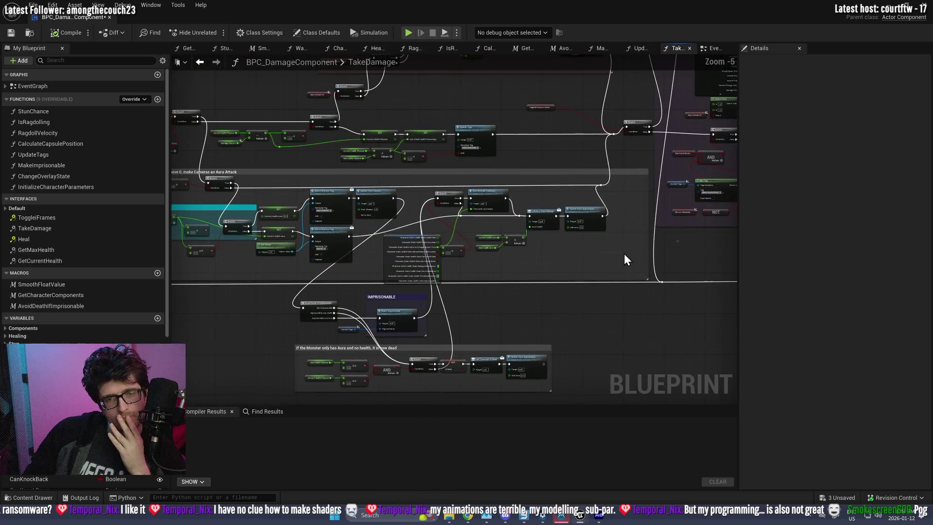
{"action": "scroll", "coordinate": [509, 211], "scroll_direction": "up", "scroll_amount": 2}
{"action": "scroll", "coordinate": [508, 211], "scroll_direction": "up", "scroll_amount": 1}
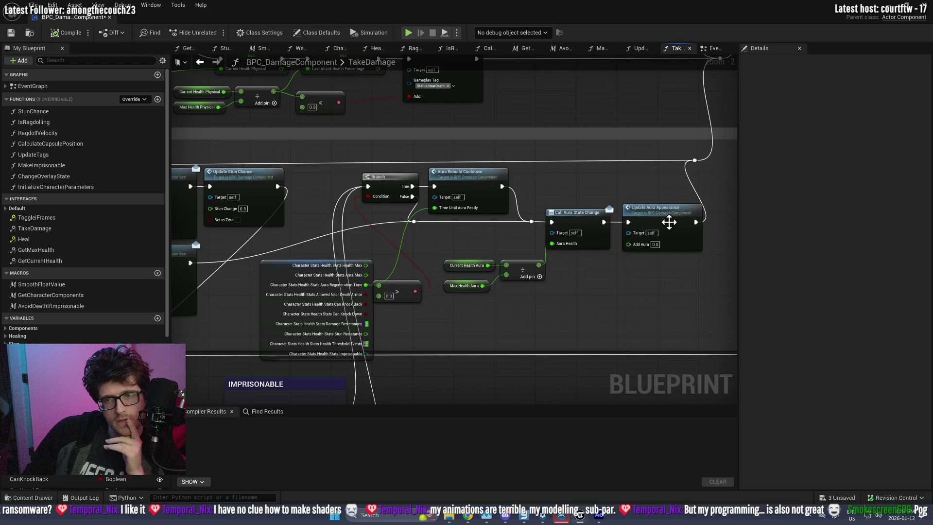
{"action": "left_click_drag", "start_coordinate": [501, 237], "coordinate": [701, 235]}
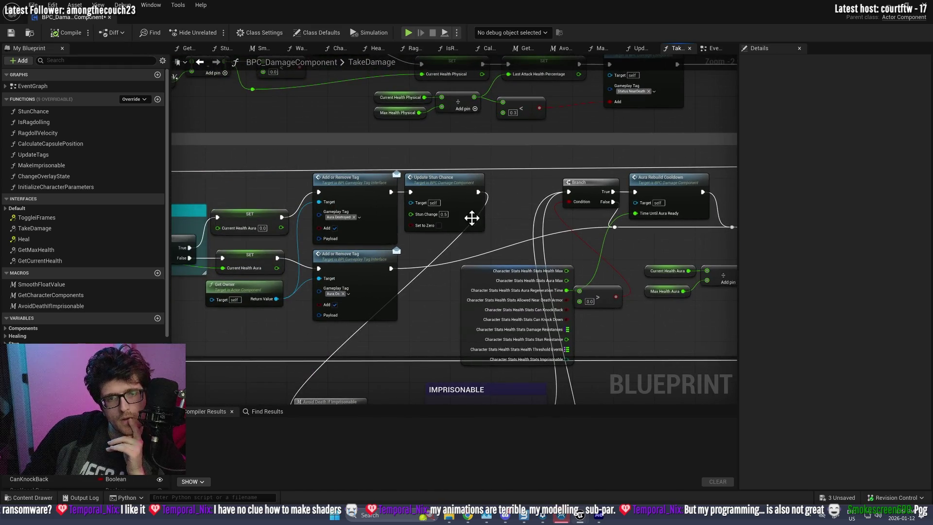
{"action": "scroll", "coordinate": [508, 227], "scroll_direction": "down", "scroll_amount": 2}
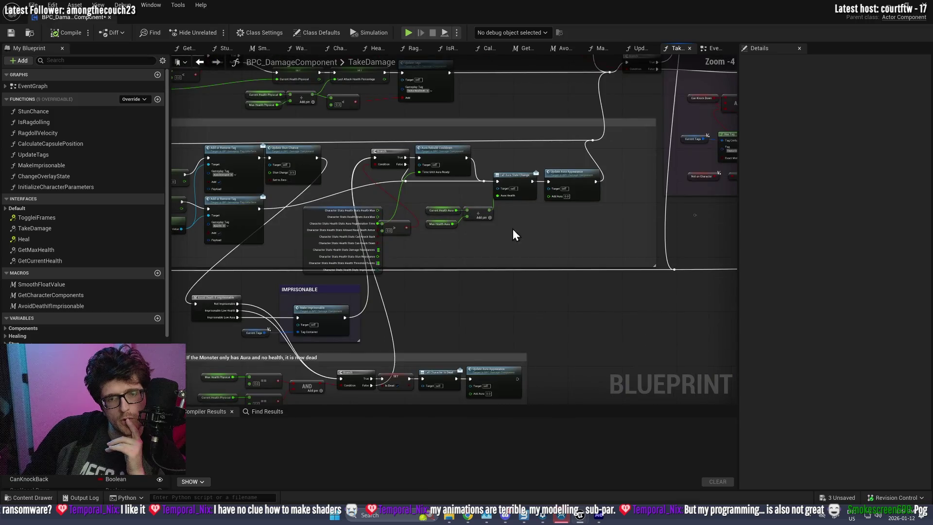
{"action": "scroll", "coordinate": [501, 365], "scroll_direction": "up", "scroll_amount": 5}
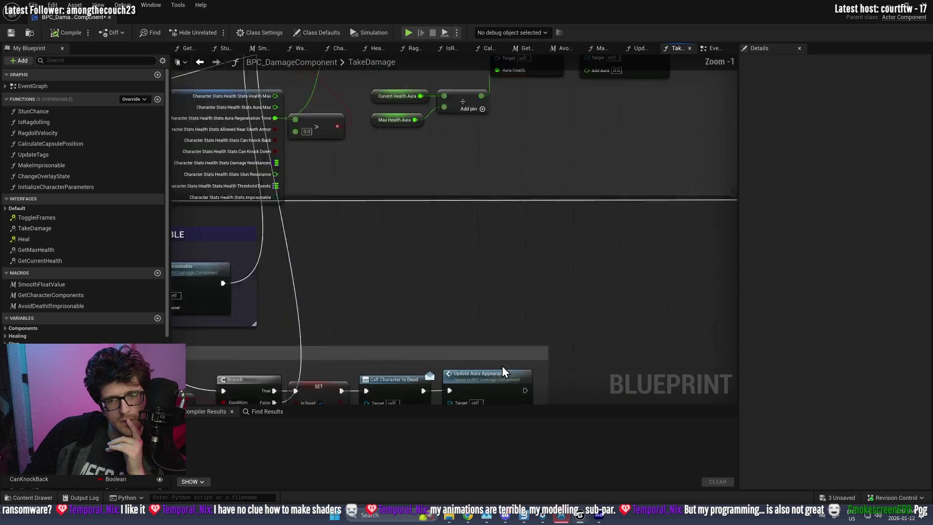
{"action": "left_click", "coordinate": [537, 209]}
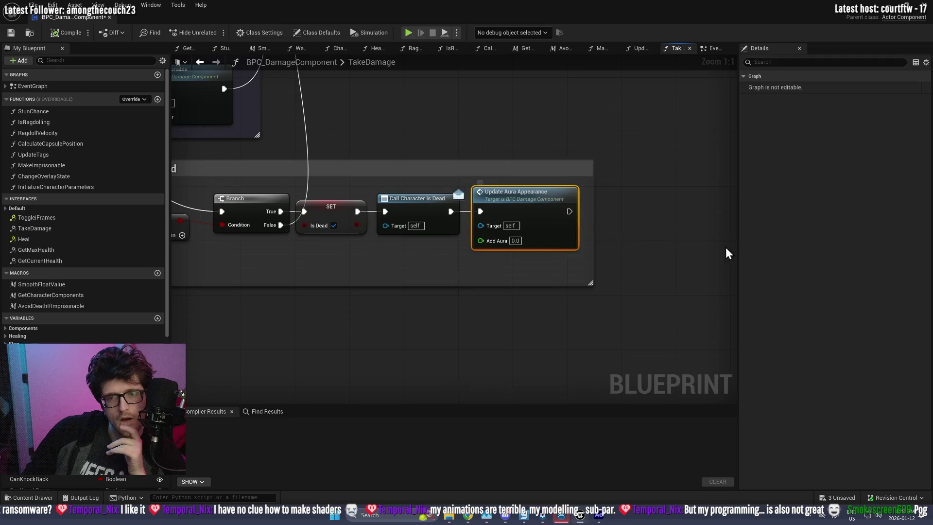
- Jump to the UpdateAuraAppearance event and survey its aura checks, AuraBurst and Debugging groups
{"action": "double_click", "coordinate": [514, 203]}
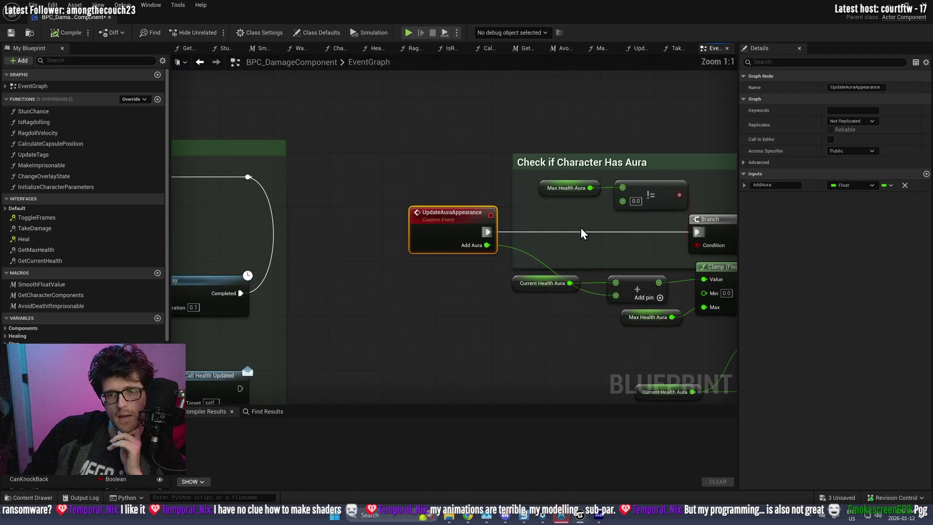
{"action": "left_click_drag", "start_coordinate": [694, 143], "coordinate": [399, 154]}
{"action": "scroll", "coordinate": [588, 214], "scroll_direction": "down", "scroll_amount": 1}
{"action": "left_click_drag", "start_coordinate": [580, 276], "coordinate": [378, 263]}
{"action": "scroll", "coordinate": [464, 278], "scroll_direction": "down", "scroll_amount": 2}
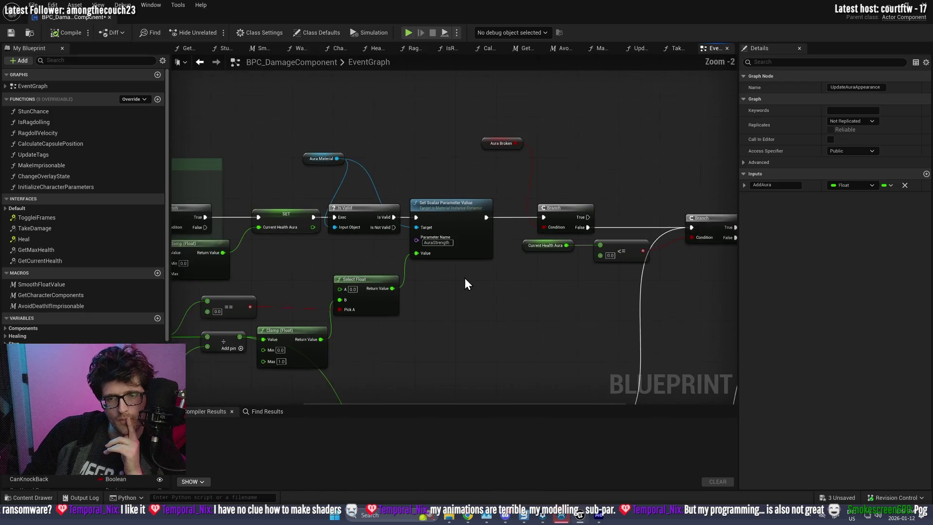
{"action": "left_click_drag", "start_coordinate": [322, 235], "coordinate": [482, 225]}
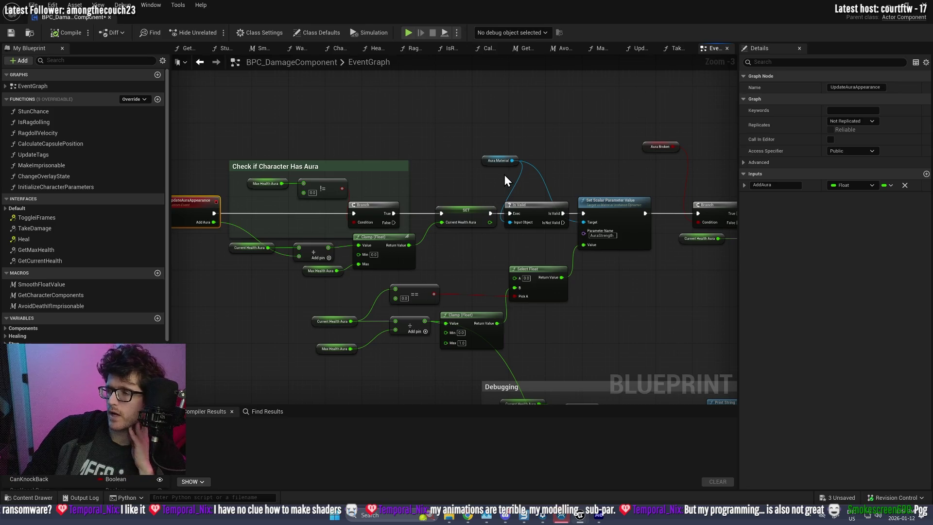
{"action": "mouse_move", "coordinate": [508, 173]}
{"action": "left_mouse_down"}
{"action": "mouse_move", "coordinate": [454, 158]}
{"action": "mouse_move", "coordinate": [294, 149]}
{"action": "left_mouse_up"}
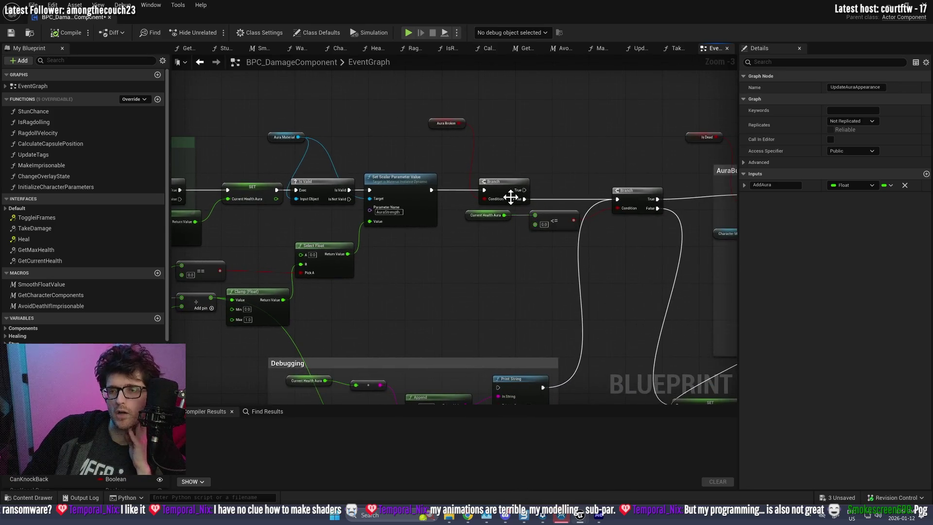
{"action": "left_click_drag", "start_coordinate": [550, 263], "coordinate": [369, 252]}
{"action": "left_click_drag", "start_coordinate": [584, 252], "coordinate": [400, 229]}
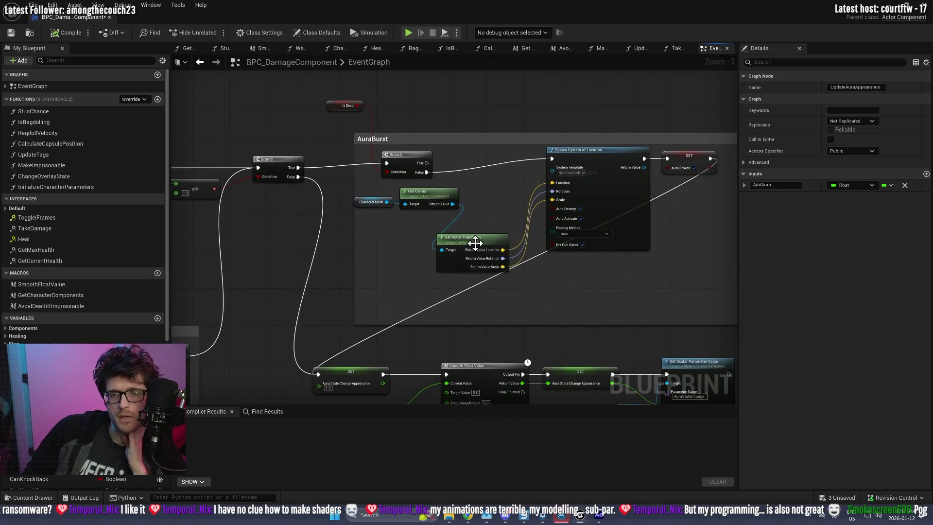
{"action": "scroll", "coordinate": [475, 241], "scroll_direction": "up", "scroll_amount": 2}
{"action": "mouse_move", "coordinate": [667, 264]}
{"action": "left_mouse_down"}
{"action": "mouse_move", "coordinate": [384, 233]}
{"action": "mouse_move", "coordinate": [604, 228]}
{"action": "mouse_move", "coordinate": [594, 223]}
{"action": "left_mouse_up"}
{"action": "scroll", "coordinate": [384, 232], "scroll_direction": "down", "scroll_amount": 2}
{"action": "scroll", "coordinate": [594, 223], "scroll_direction": "down", "scroll_amount": 1}
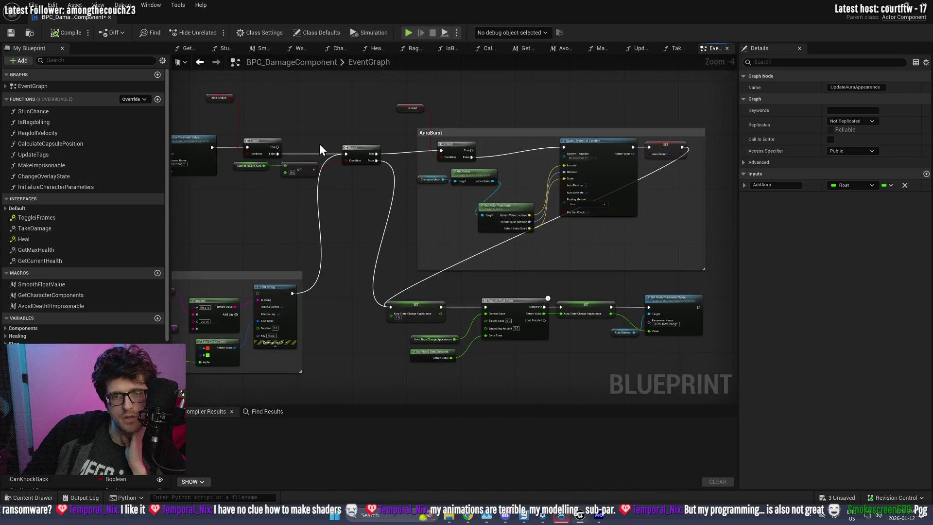
{"action": "left_click_drag", "start_coordinate": [315, 142], "coordinate": [481, 188]}
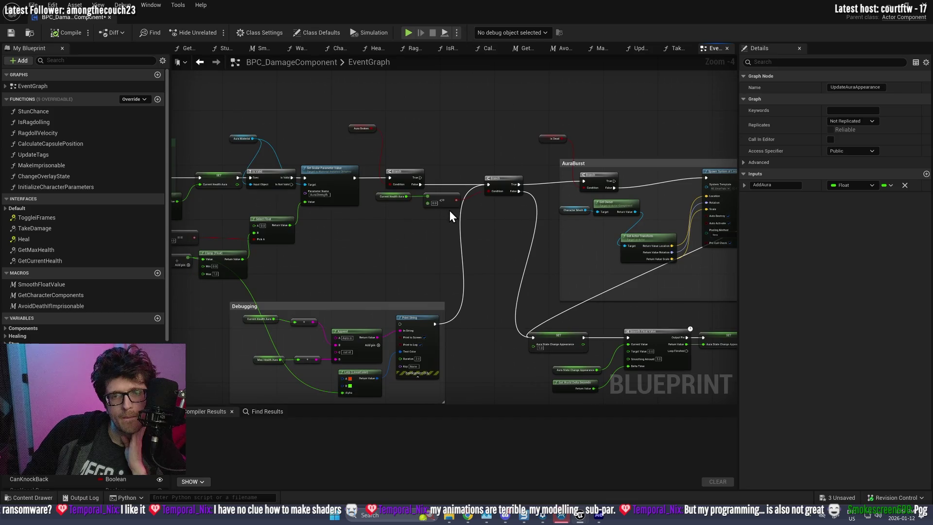
{"action": "left_click_drag", "start_coordinate": [433, 228], "coordinate": [369, 238]}
- Copy the Character Mesh, Get Owner and transform nodes and paste them above the logic
{"action": "left_click_drag", "start_coordinate": [507, 241], "coordinate": [576, 200]}
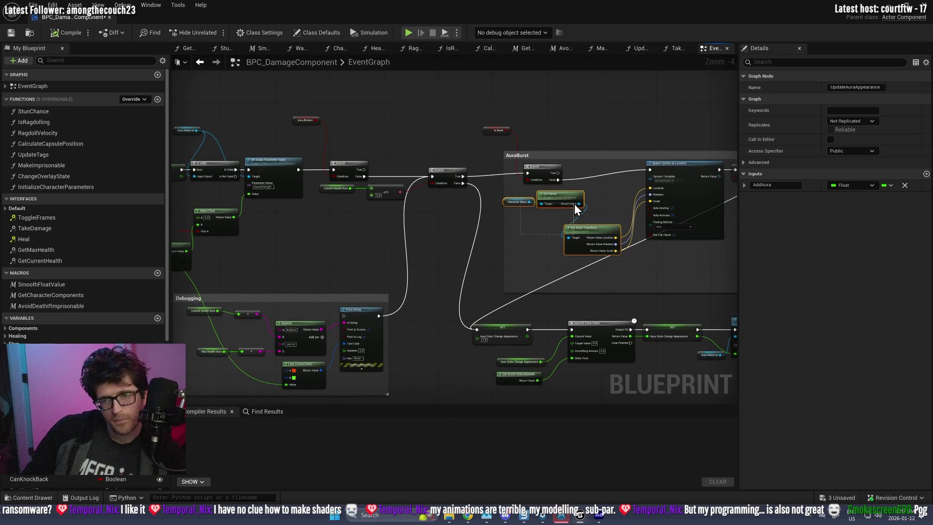
{"action": "left_click_drag", "start_coordinate": [453, 139], "coordinate": [528, 234]}
{"action": "key", "text": "ctrl+c"}
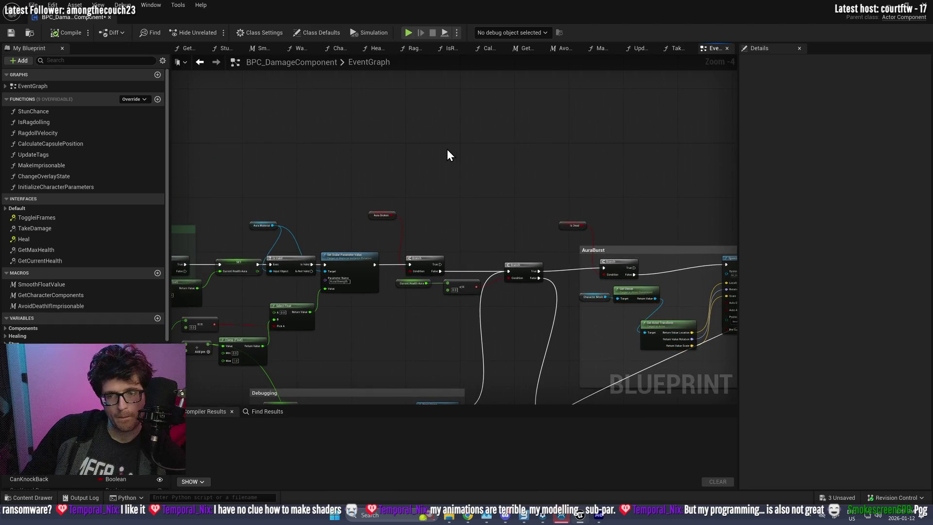
{"action": "key", "text": "ctrl+v"}
{"action": "left_click_drag", "start_coordinate": [492, 146], "coordinate": [499, 138]}
{"action": "type", "text": "scala"}
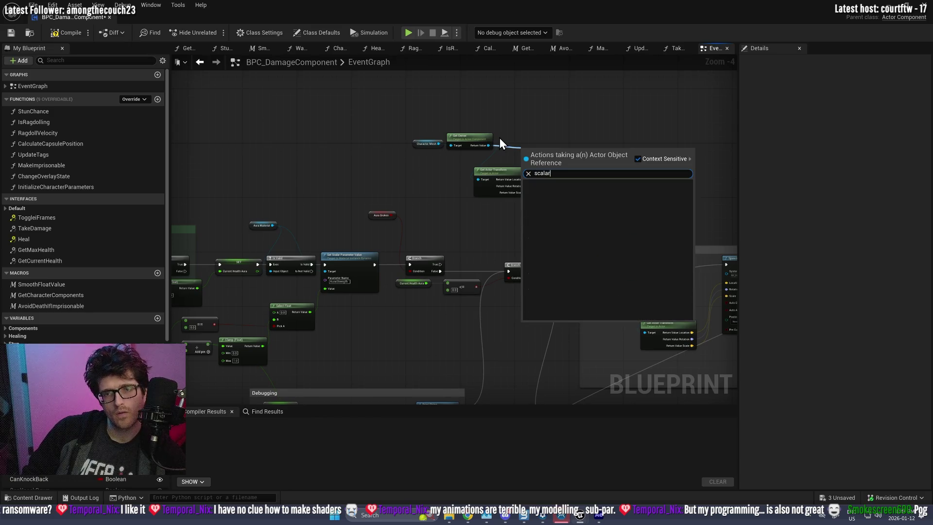
{"action": "left_click", "coordinate": [436, 97]}
{"action": "scroll", "coordinate": [554, 156], "scroll_direction": "up", "scroll_amount": 2}
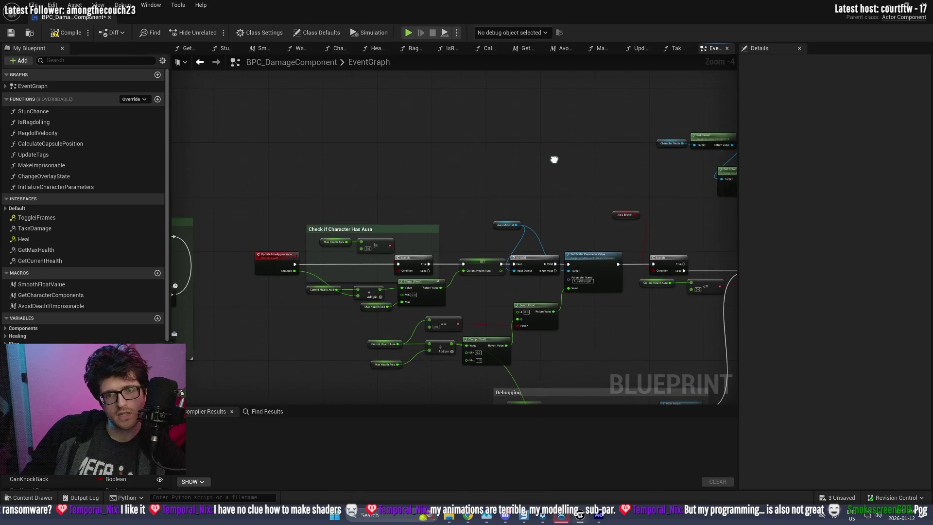
{"action": "scroll", "coordinate": [510, 252], "scroll_direction": "up", "scroll_amount": 1}
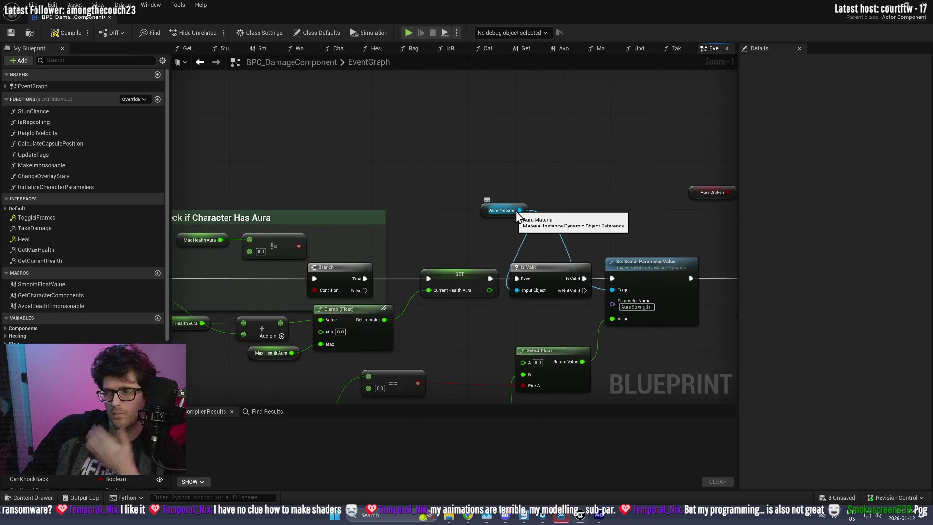
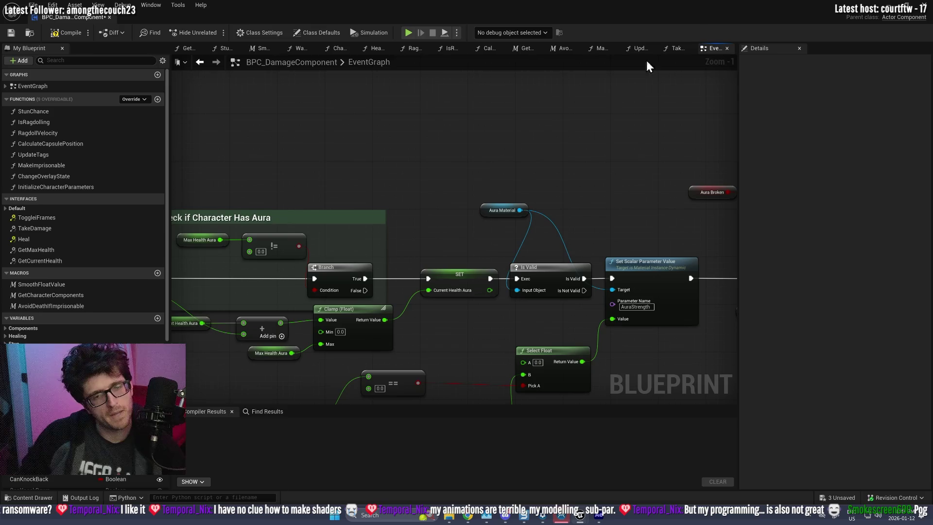
- Inspect the AuraMaterial variable's properties in BPC_DamageComponent
{"action": "scroll", "coordinate": [83, 204], "scroll_direction": "down", "scroll_amount": 3}
{"action": "scroll", "coordinate": [82, 204], "scroll_direction": "down", "scroll_amount": 6}
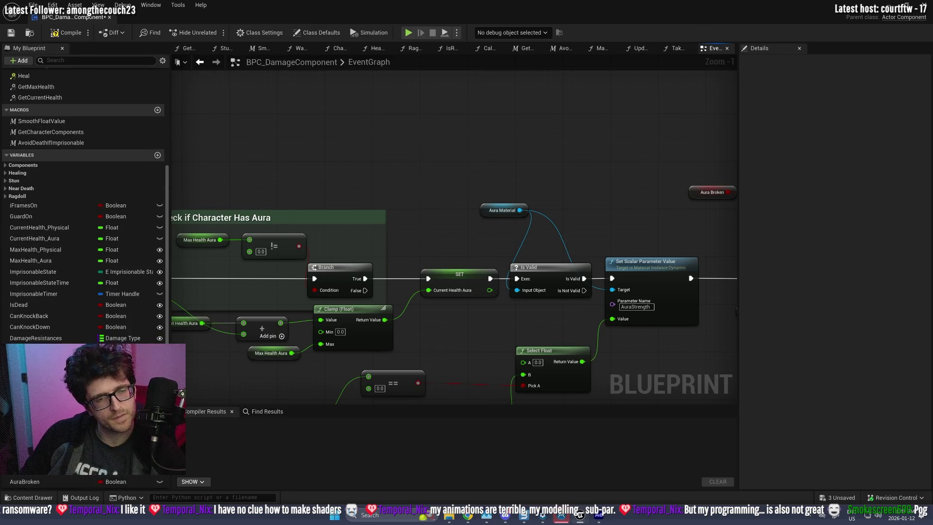
{"action": "left_click", "coordinate": [29, 471]}
{"action": "scroll", "coordinate": [82, 204], "scroll_direction": "down", "scroll_amount": 5}
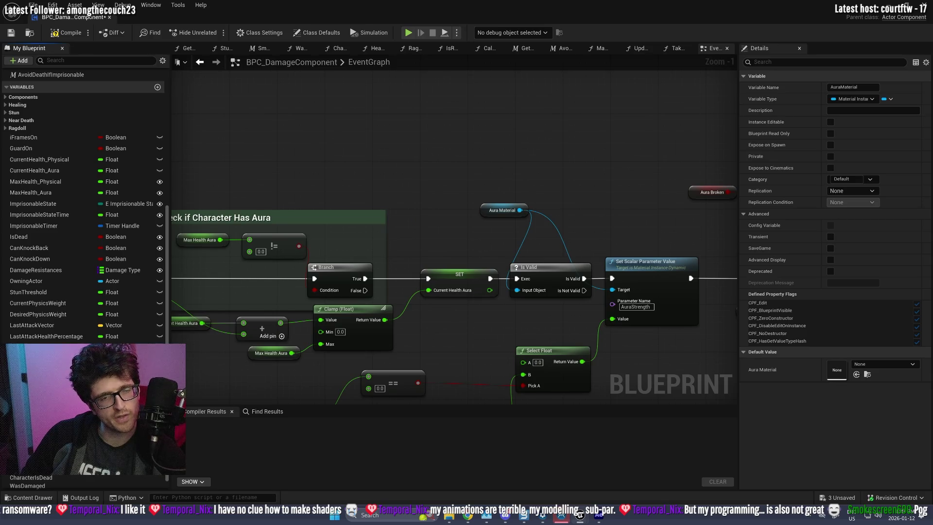
{"action": "scroll", "coordinate": [474, 218], "scroll_direction": "down", "scroll_amount": 4}
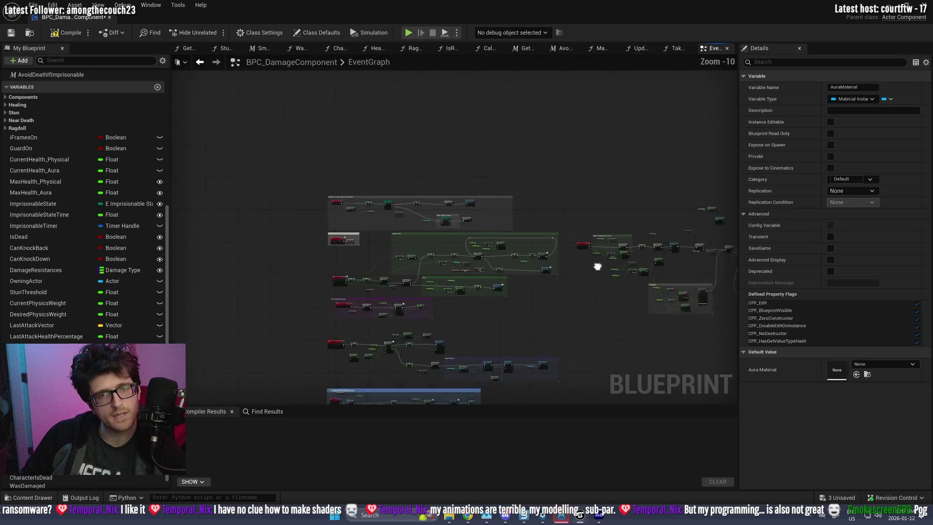
{"action": "scroll", "coordinate": [383, 222], "scroll_direction": "up", "scroll_amount": 3}
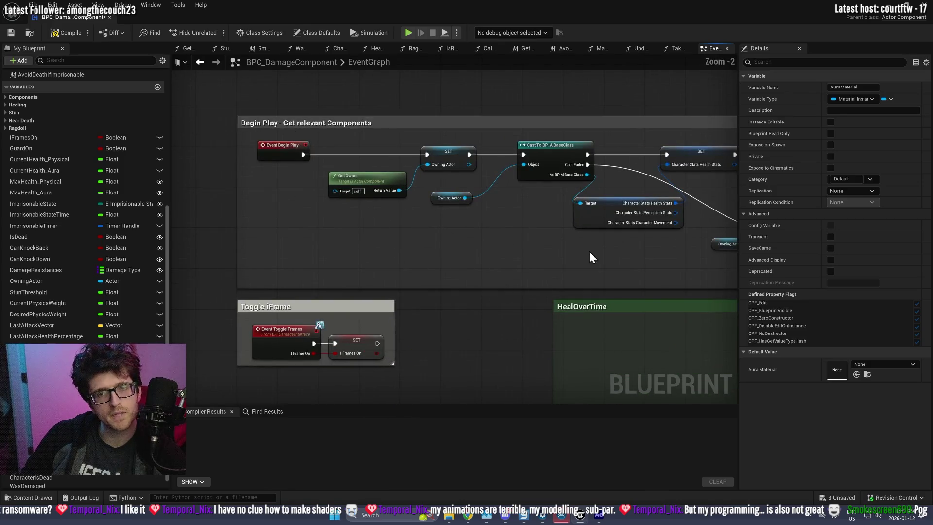
- Pan to the Begin Play cast nodes and open the Initialize Character Parameters function graph
{"action": "left_click_drag", "start_coordinate": [611, 190], "coordinate": [352, 248]}
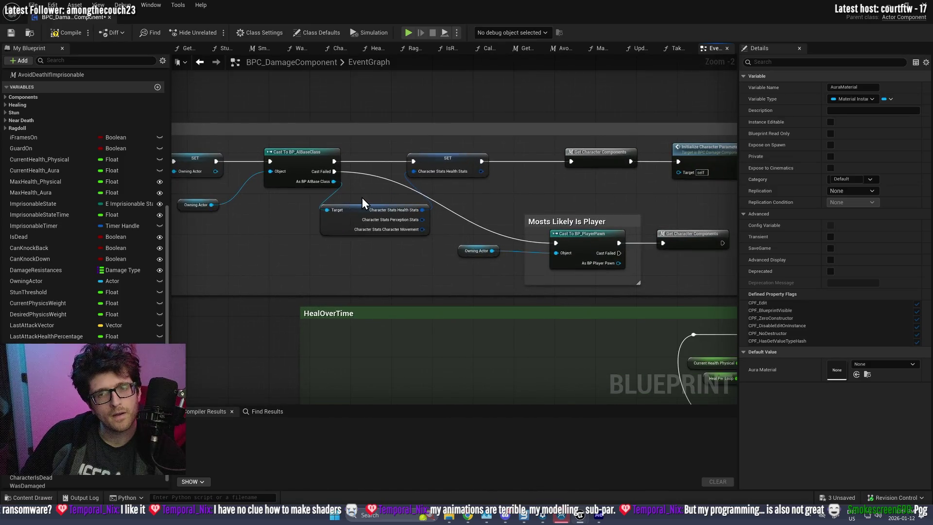
{"action": "left_click_drag", "start_coordinate": [381, 209], "coordinate": [379, 221]}
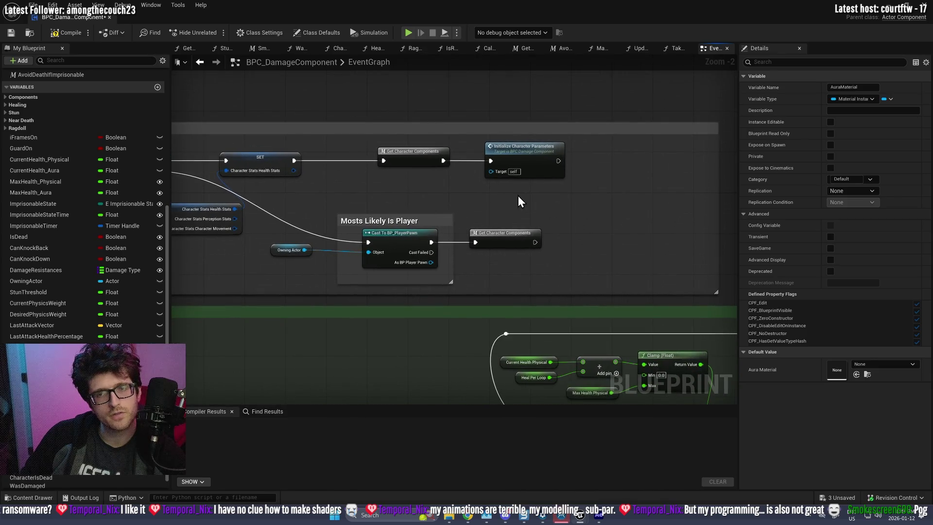
{"action": "double_click", "coordinate": [545, 150]}
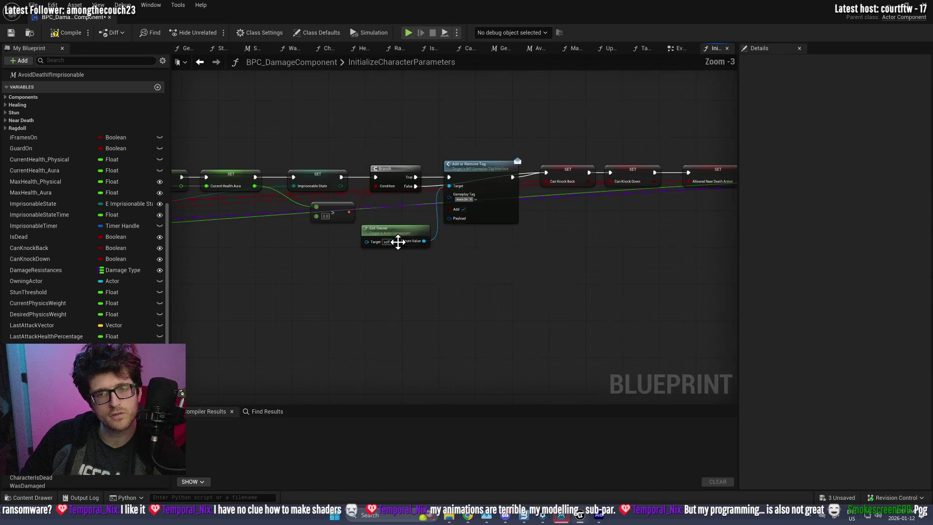
- Duplicate the Create Dynamic Material Instance node and move the copy to the lower left
{"action": "left_click_drag", "start_coordinate": [540, 260], "coordinate": [181, 256]}
{"action": "left_click_drag", "start_coordinate": [671, 243], "coordinate": [374, 248]}
{"action": "left_click", "coordinate": [391, 180]}
{"action": "key", "text": "ctrl+c"}
{"action": "key", "text": "ctrl+v"}
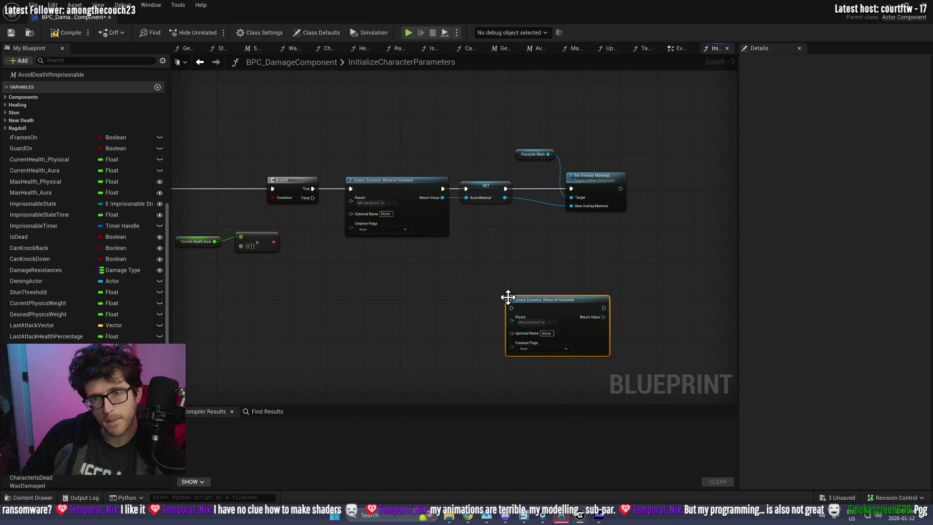
{"action": "mouse_move", "coordinate": [537, 306]}
{"action": "left_mouse_down"}
{"action": "mouse_move", "coordinate": [708, 168]}
{"action": "mouse_move", "coordinate": [632, 228]}
{"action": "mouse_move", "coordinate": [298, 316]}
{"action": "left_mouse_up"}
- Shift the Branch-to-Set Overlay chain right, reposition the duplicate, and check its parent material list
{"action": "scroll", "coordinate": [506, 234], "scroll_direction": "down", "scroll_amount": 2}
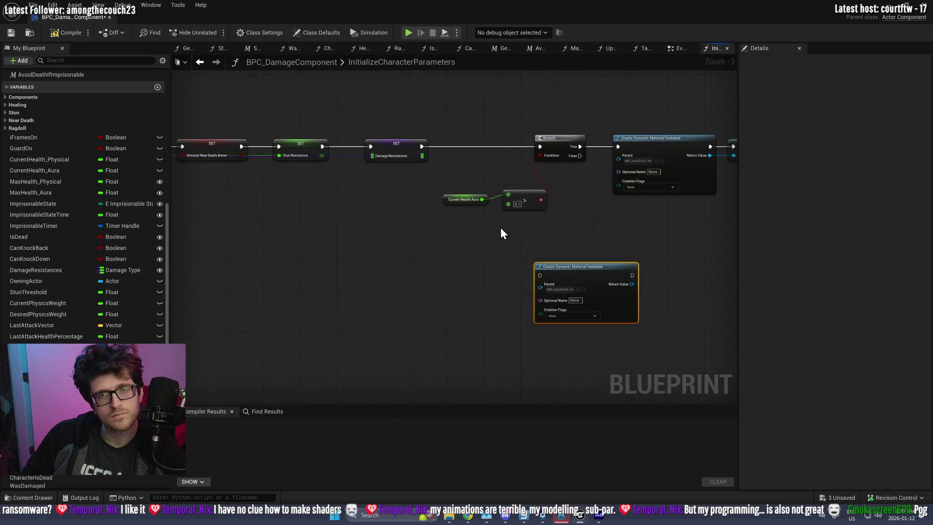
{"action": "left_click_drag", "start_coordinate": [334, 252], "coordinate": [585, 173]}
{"action": "left_click_drag", "start_coordinate": [574, 207], "coordinate": [666, 210]}
{"action": "left_click_drag", "start_coordinate": [534, 274], "coordinate": [670, 267]}
{"action": "scroll", "coordinate": [557, 301], "scroll_direction": "up", "scroll_amount": 3}
{"action": "left_click_drag", "start_coordinate": [516, 239], "coordinate": [439, 221]}
{"action": "left_click", "coordinate": [402, 240]}
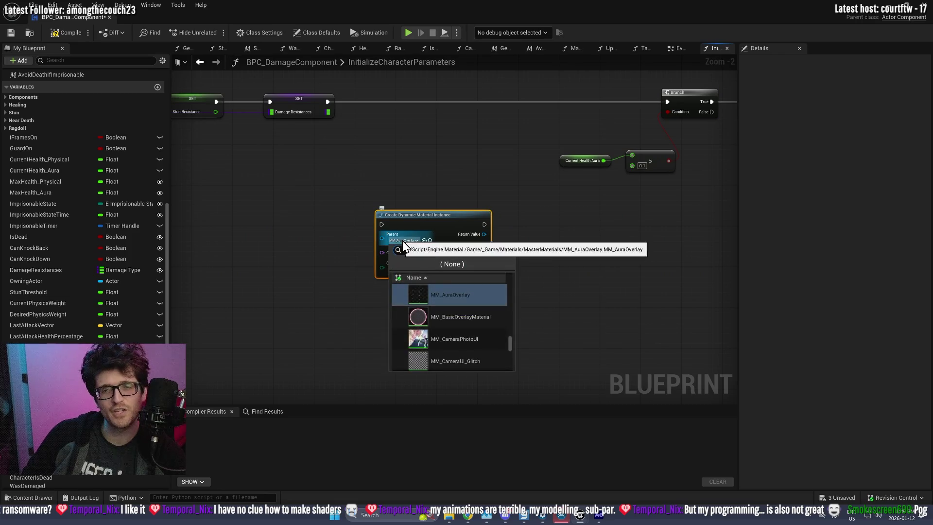
{"action": "left_click", "coordinate": [387, 196]}
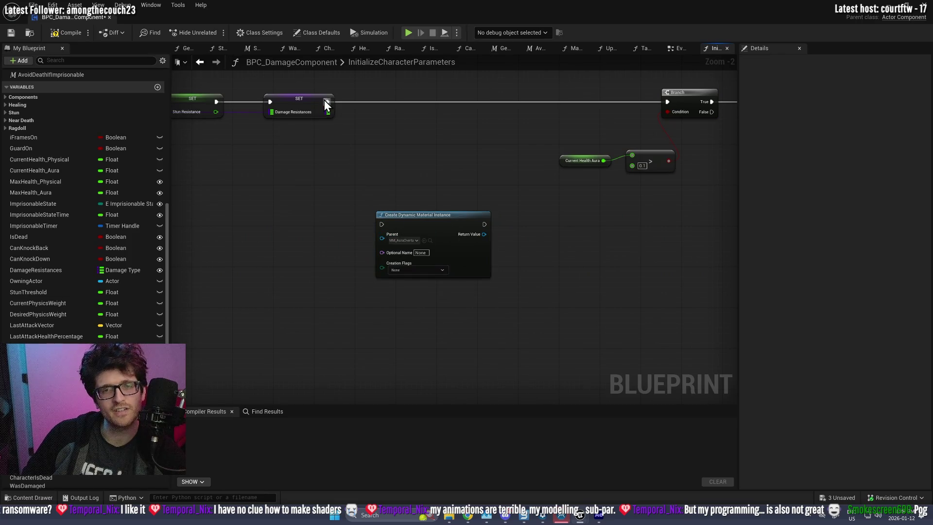
- Copy the Character Mesh and Get Owner nodes from AuraBurst in the EventGraph
{"action": "scroll", "coordinate": [597, 209], "scroll_direction": "down", "scroll_amount": 2}
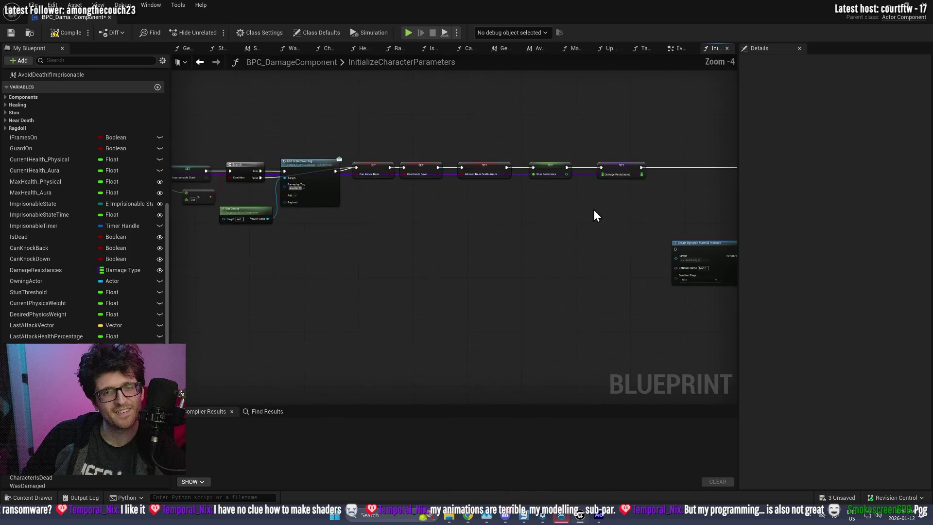
{"action": "left_click", "coordinate": [679, 51]}
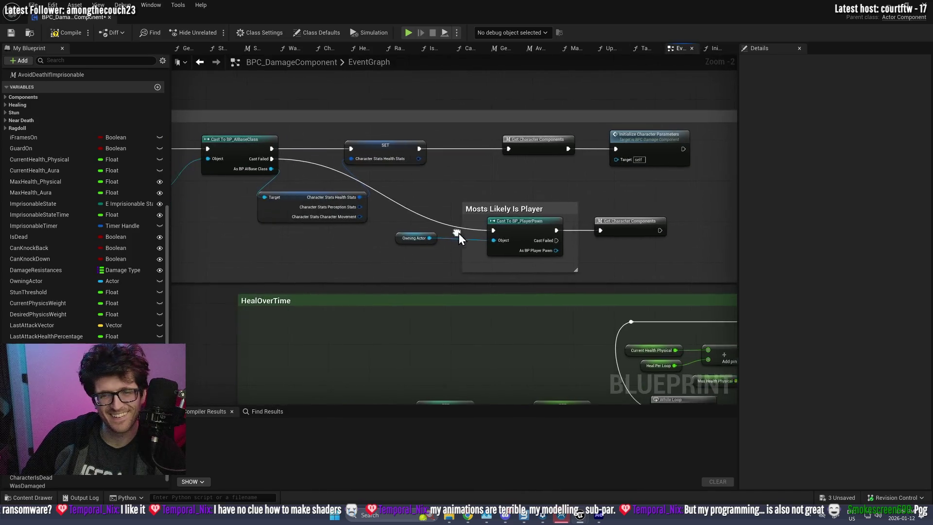
{"action": "left_click", "coordinate": [416, 238]}
{"action": "scroll", "coordinate": [416, 238], "scroll_direction": "down", "scroll_amount": 3}
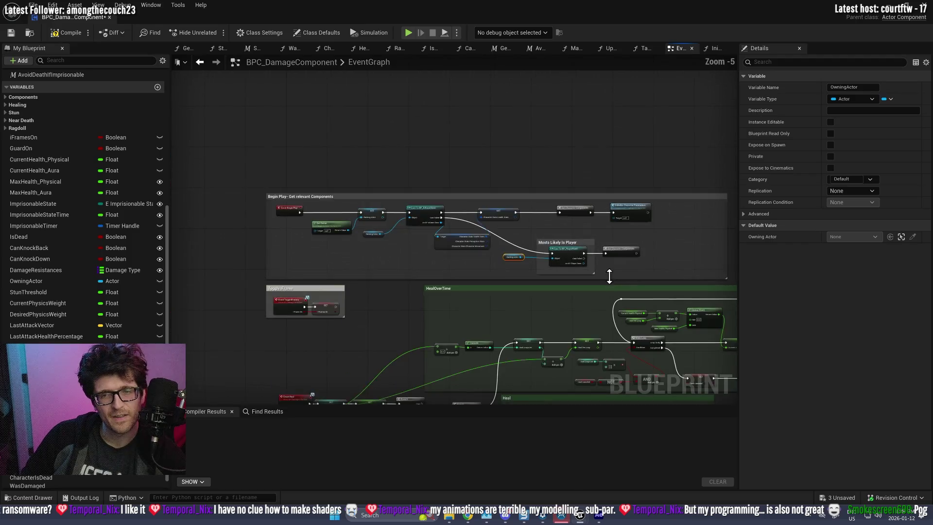
{"action": "scroll", "coordinate": [428, 304], "scroll_direction": "up", "scroll_amount": 3}
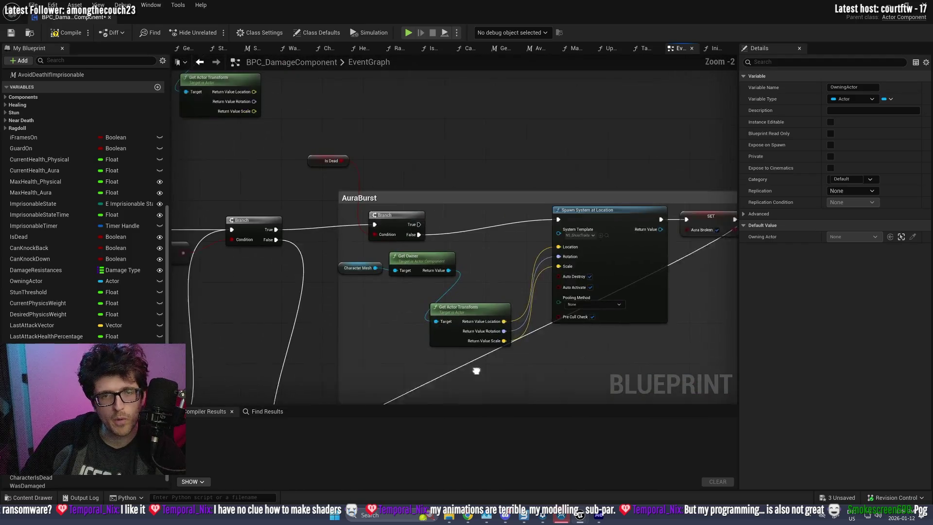
{"action": "left_click_drag", "start_coordinate": [404, 266], "coordinate": [424, 285]}
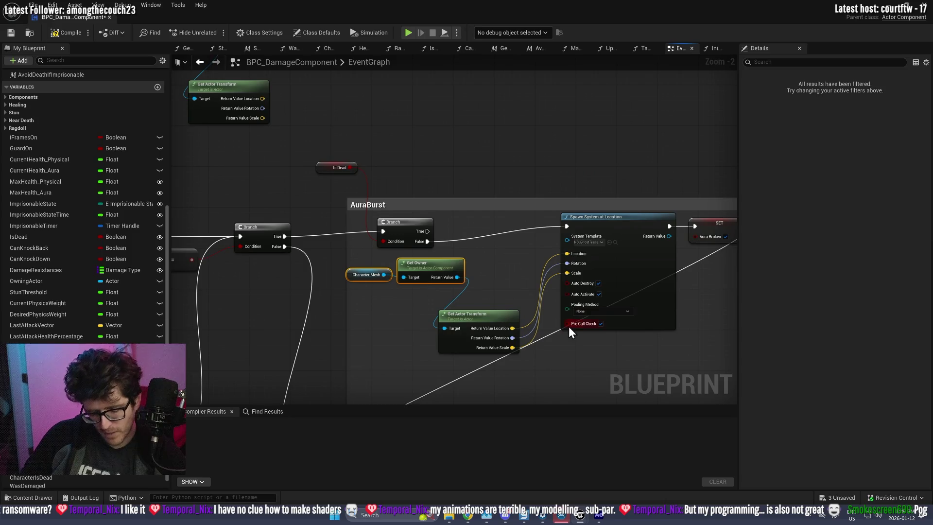
{"action": "left_click", "coordinate": [723, 51]}
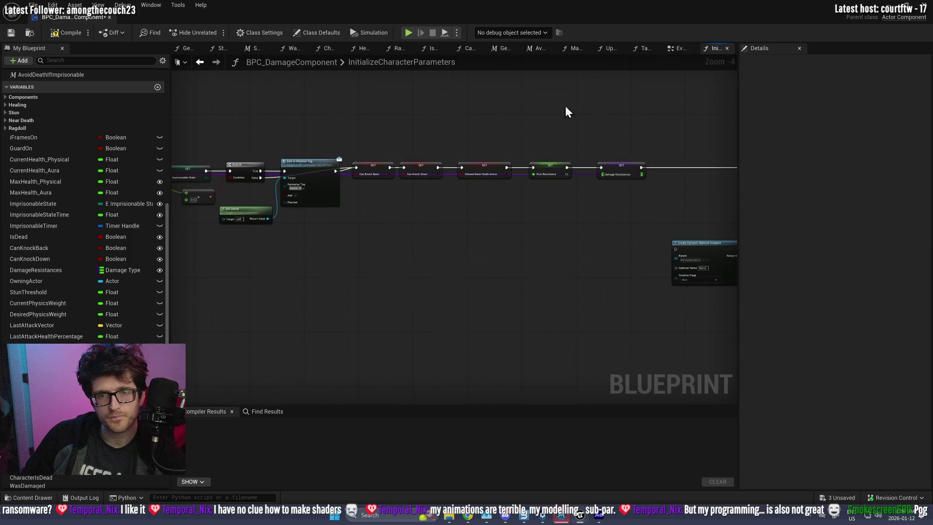
- Paste the copied nodes, delete Get Owner, and move Character Mesh beside the material node
{"action": "key", "text": "ctrl+v"}
{"action": "scroll", "coordinate": [545, 268], "scroll_direction": "up", "scroll_amount": 2}
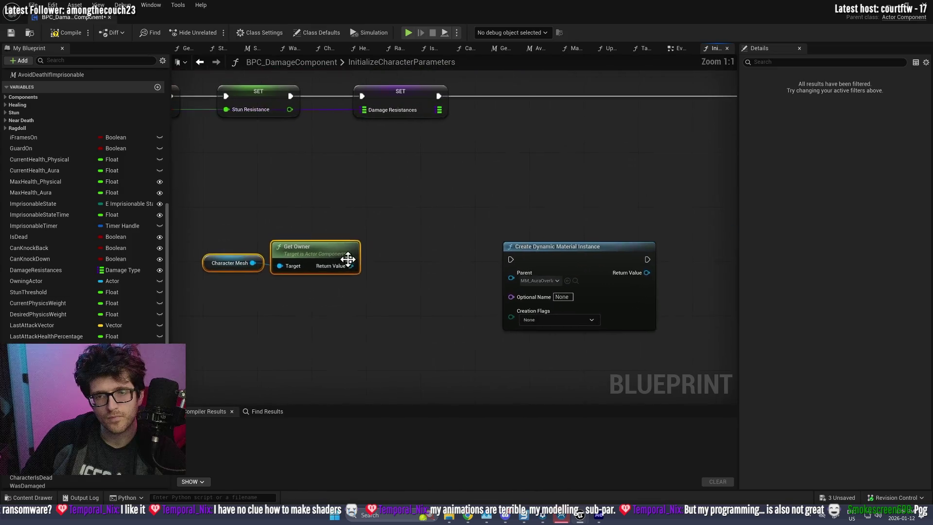
{"action": "left_click_drag", "start_coordinate": [321, 248], "coordinate": [351, 241]}
{"action": "left_click", "coordinate": [398, 270]}
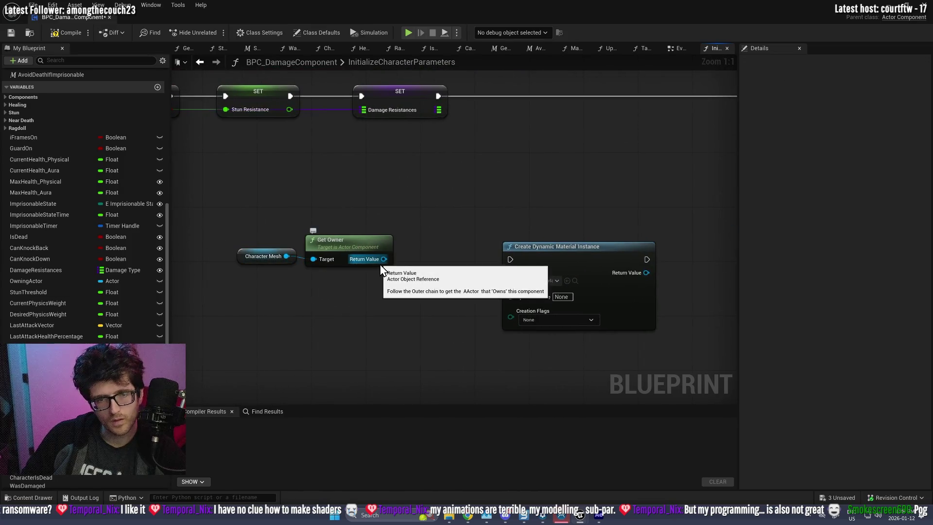
{"action": "key", "text": "Delete"}
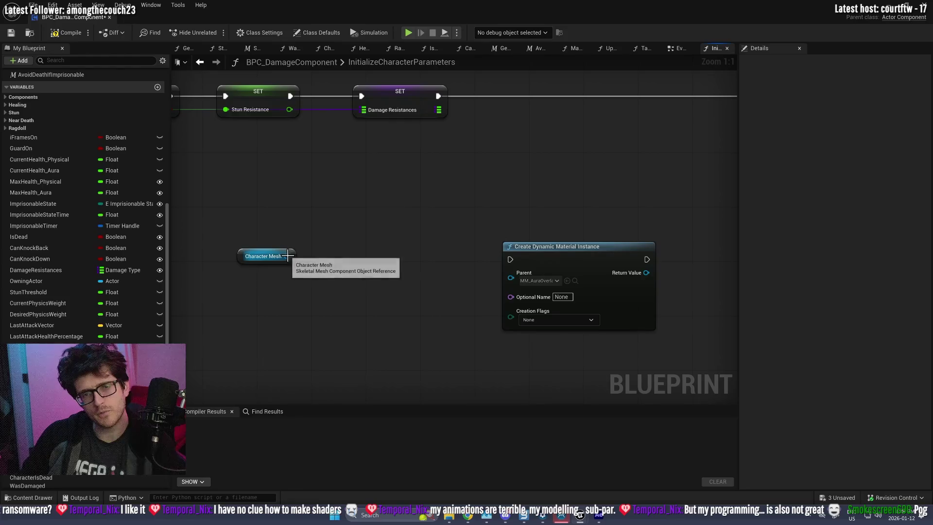
{"action": "mouse_move", "coordinate": [288, 262]}
{"action": "left_mouse_down"}
{"action": "mouse_move", "coordinate": [330, 257]}
{"action": "mouse_move", "coordinate": [337, 244]}
{"action": "left_mouse_up"}
- Add a Get Material node for the mesh and wire it into the Parent input
{"action": "type", "text": "get materia"}
{"action": "key", "text": "Return"}
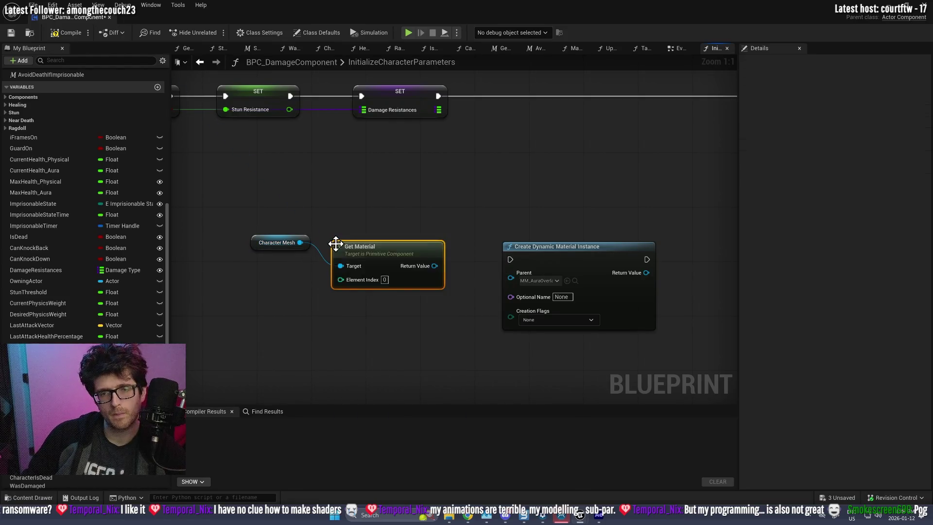
{"action": "left_click_drag", "start_coordinate": [435, 266], "coordinate": [518, 281]}
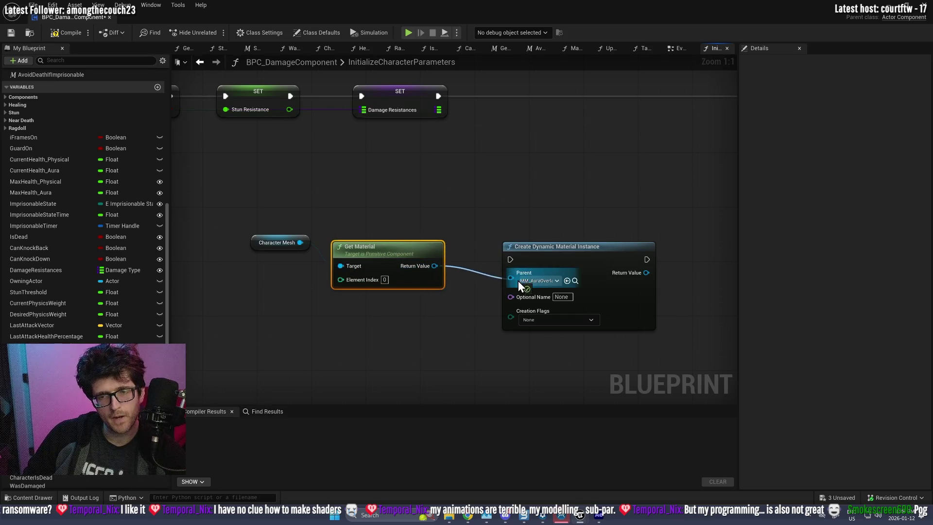
{"action": "left_click_drag", "start_coordinate": [421, 244], "coordinate": [427, 224]}
{"action": "left_click_drag", "start_coordinate": [557, 242], "coordinate": [549, 210]}
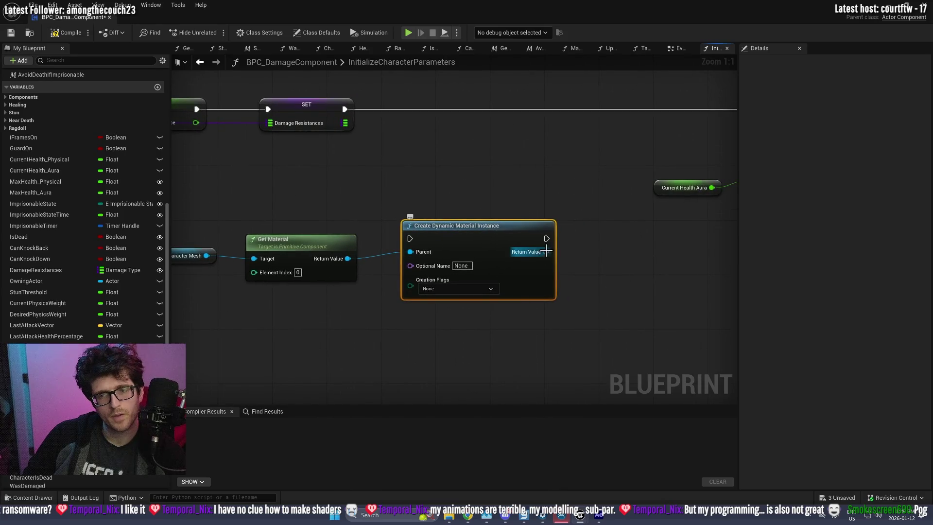
- Promote the material instance output to a variable named DynamicMaterial_Character
{"action": "left_click_drag", "start_coordinate": [546, 251], "coordinate": [575, 248]}
{"action": "left_click", "coordinate": [630, 301]}
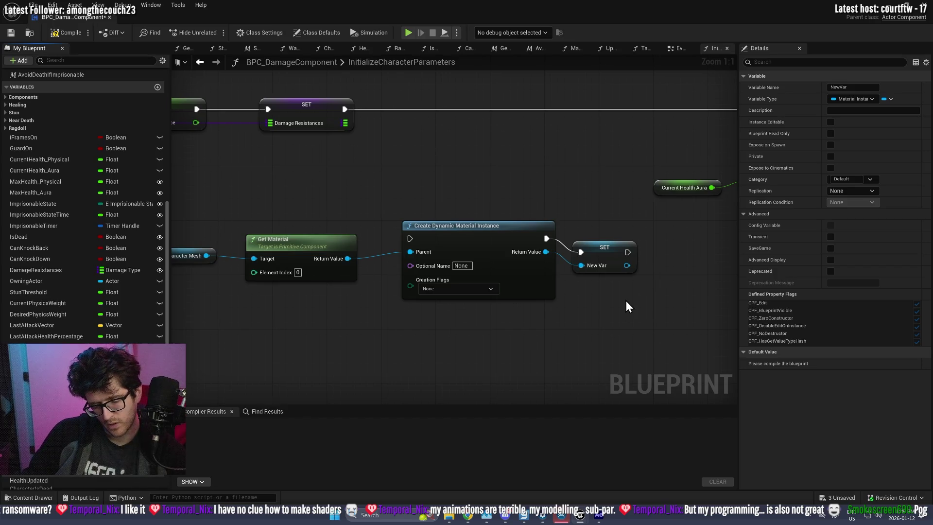
{"action": "type", "text": "DynamicMaterial_Character"}
{"action": "key", "text": "Return"}
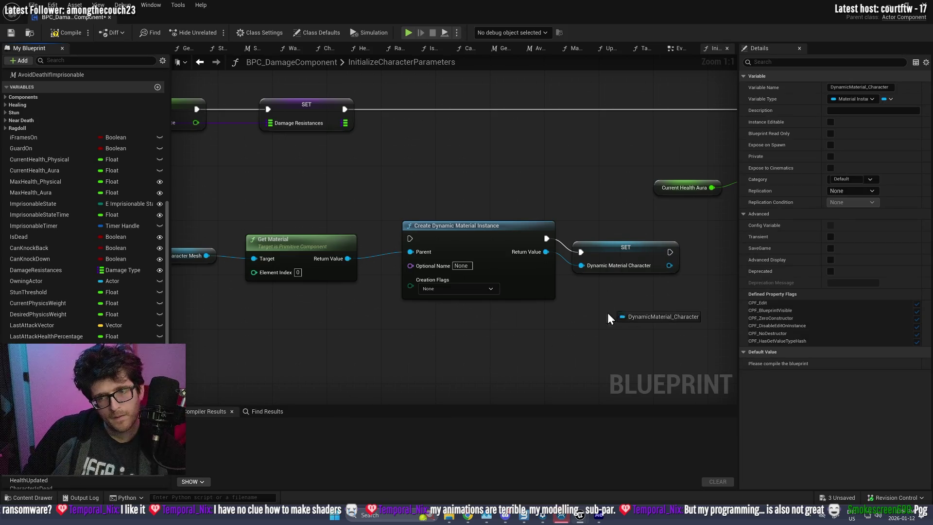
- Chain the SET node after the material instance creation and wire it toward the Branch
{"action": "mouse_move", "coordinate": [343, 110]}
{"action": "left_mouse_down"}
{"action": "mouse_move", "coordinate": [423, 238]}
{"action": "mouse_move", "coordinate": [410, 238]}
{"action": "left_mouse_up"}
{"action": "left_click_drag", "start_coordinate": [522, 229], "coordinate": [326, 293]}
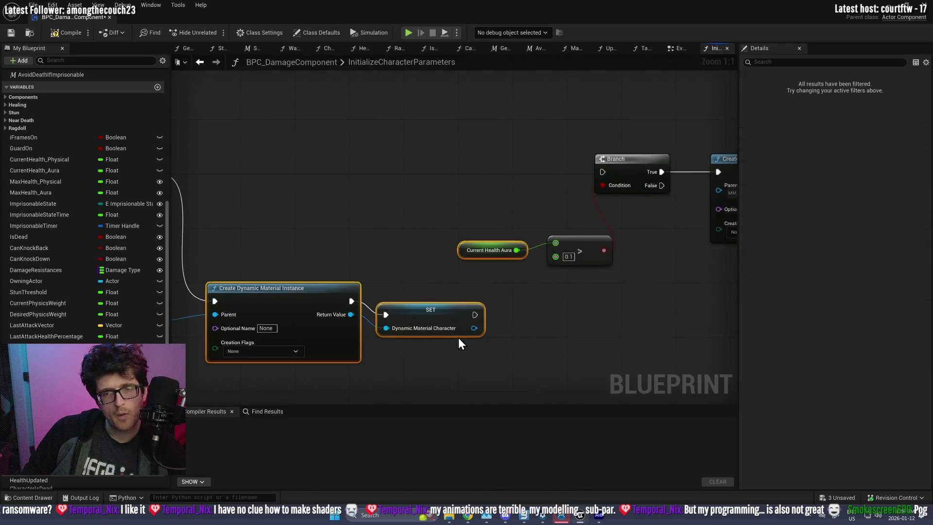
{"action": "mouse_move", "coordinate": [405, 262]}
{"action": "left_mouse_down"}
{"action": "mouse_move", "coordinate": [311, 329]}
{"action": "mouse_move", "coordinate": [314, 152]}
{"action": "left_mouse_up"}
{"action": "mouse_move", "coordinate": [481, 172]}
{"action": "left_mouse_down"}
{"action": "mouse_move", "coordinate": [573, 162]}
{"action": "mouse_move", "coordinate": [603, 171]}
{"action": "left_mouse_up"}
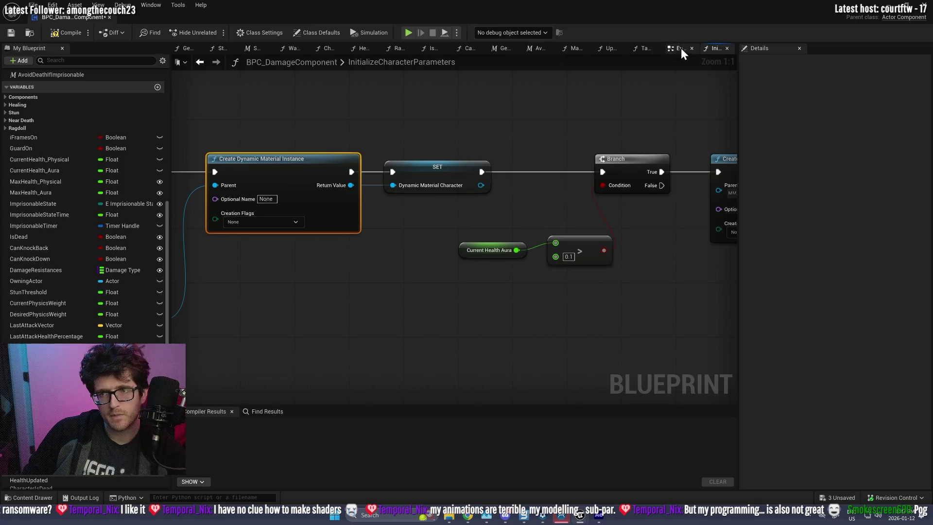
- Connect the SET node's execution into the Branch and look over the aura logic nodes
{"action": "left_click", "coordinate": [681, 48]}
{"action": "scroll", "coordinate": [508, 275], "scroll_direction": "up", "scroll_amount": 3}
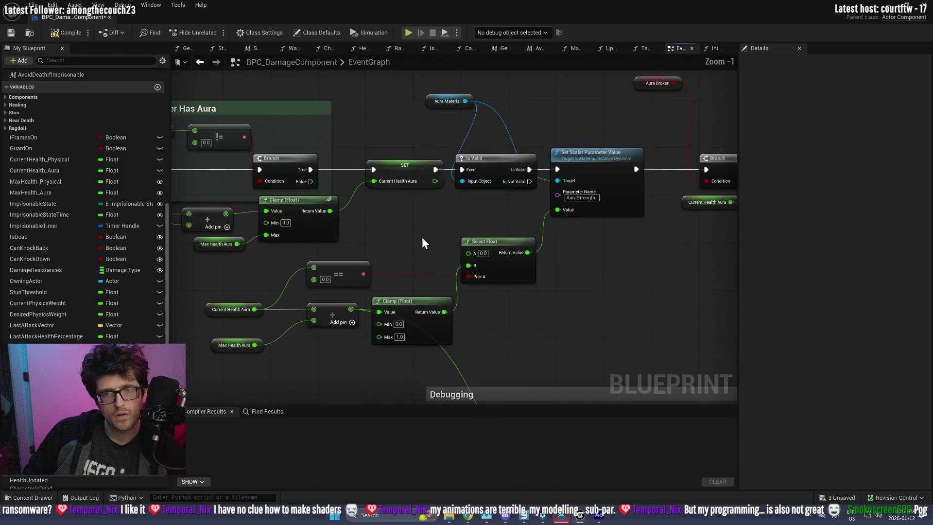
{"action": "mouse_move", "coordinate": [552, 336]}
{"action": "left_mouse_down"}
{"action": "mouse_move", "coordinate": [495, 150]}
{"action": "mouse_move", "coordinate": [537, 369]}
{"action": "left_mouse_up"}
{"action": "scroll", "coordinate": [538, 369], "scroll_direction": "down", "scroll_amount": 1}
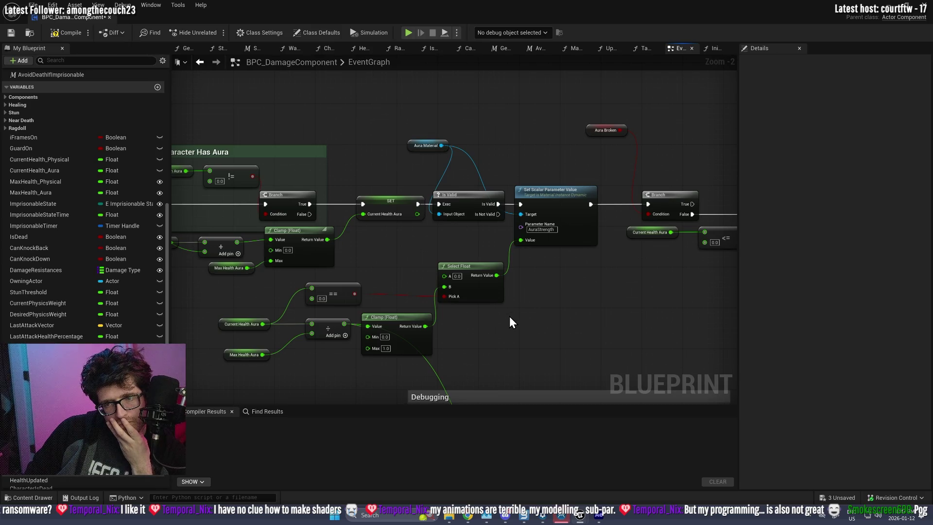
{"action": "left_click_drag", "start_coordinate": [546, 279], "coordinate": [367, 264]}
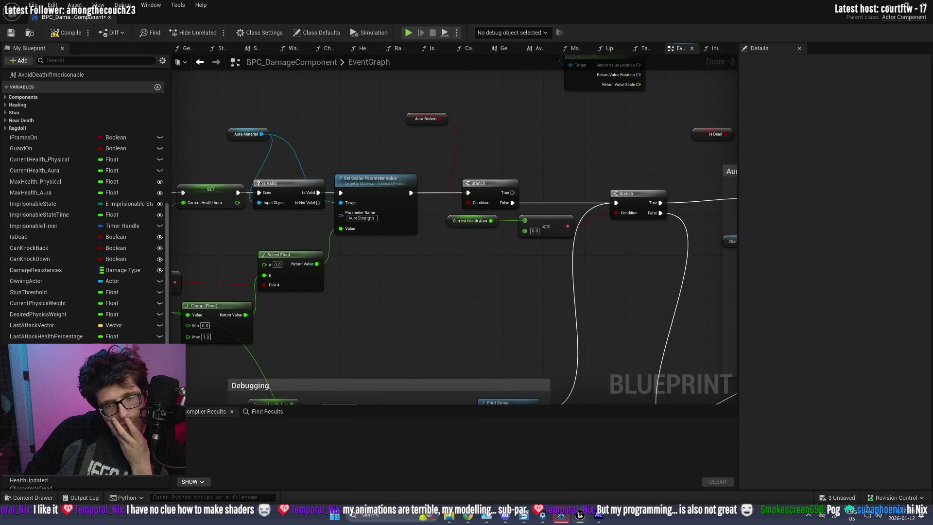
- Place a DynamicMaterial_Character getter in the EventGraph, compile, and return to the level editor
{"action": "mouse_move", "coordinate": [34, 348]}
{"action": "left_mouse_down"}
{"action": "mouse_move", "coordinate": [265, 111]}
{"action": "mouse_move", "coordinate": [340, 203]}
{"action": "left_mouse_up"}
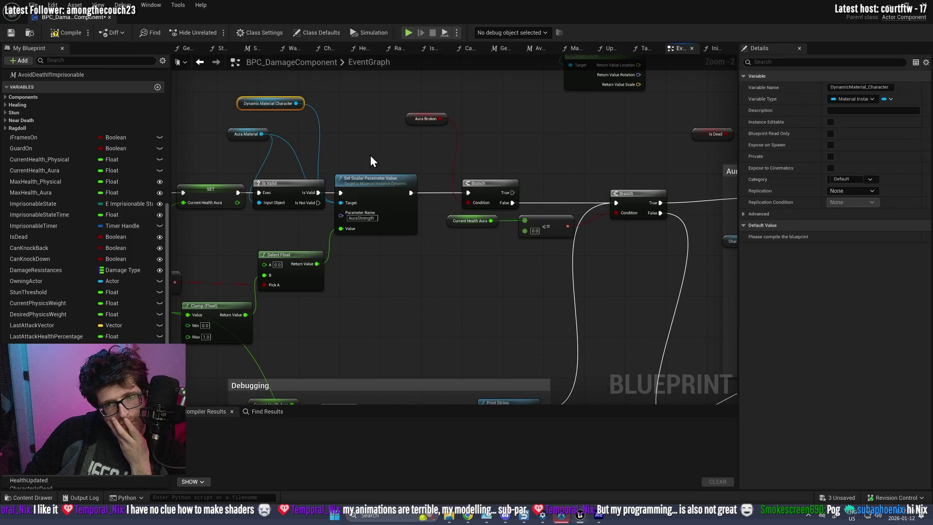
{"action": "left_click_drag", "start_coordinate": [241, 107], "coordinate": [241, 112]}
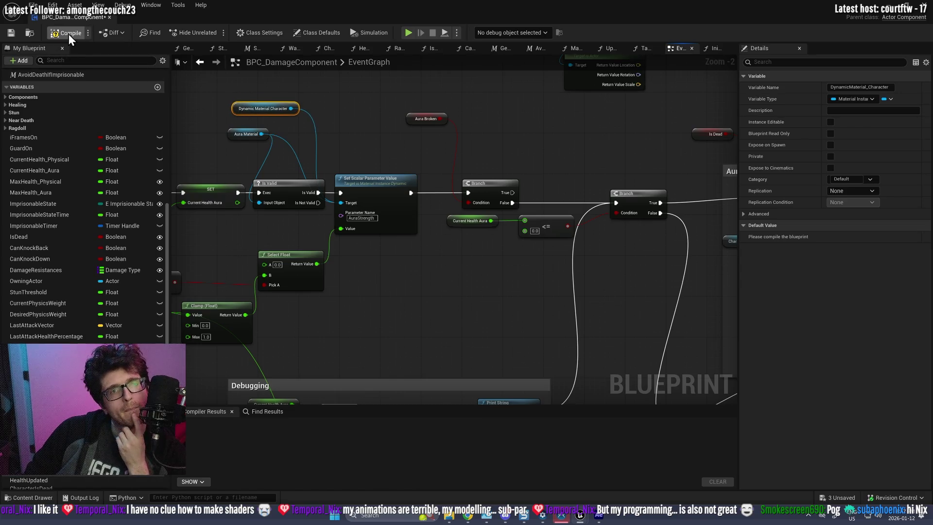
{"action": "left_click", "coordinate": [18, 31]}
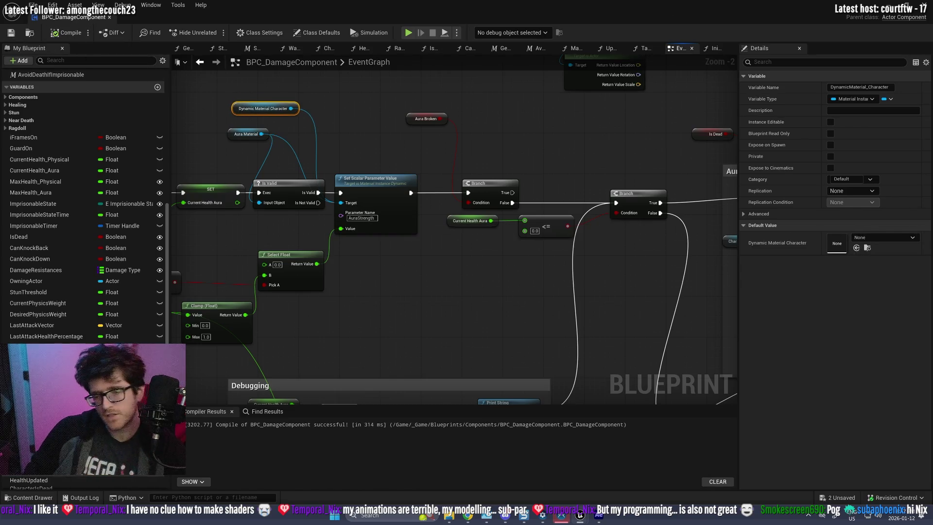
{"action": "left_click", "coordinate": [890, 13]}
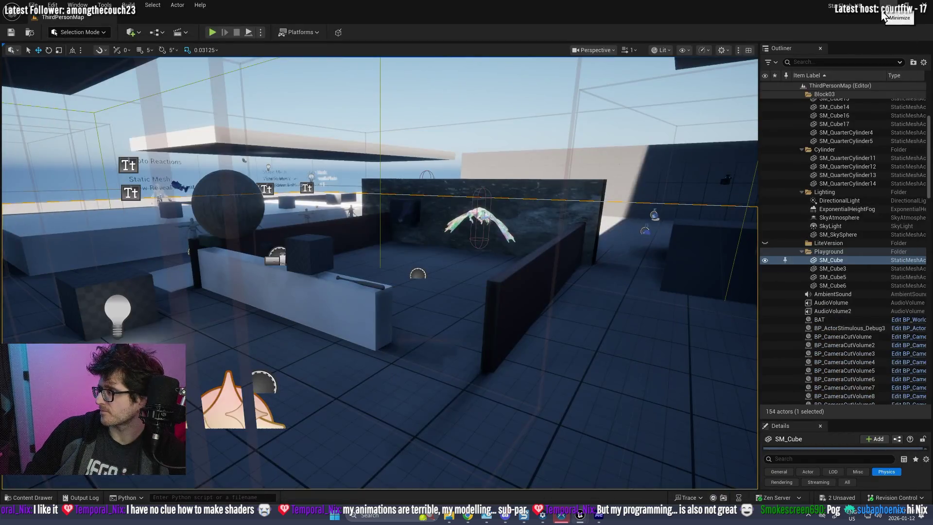
- Start Play and take three photos of the glowing flying creature with the camera
{"action": "left_click", "coordinate": [212, 32]}
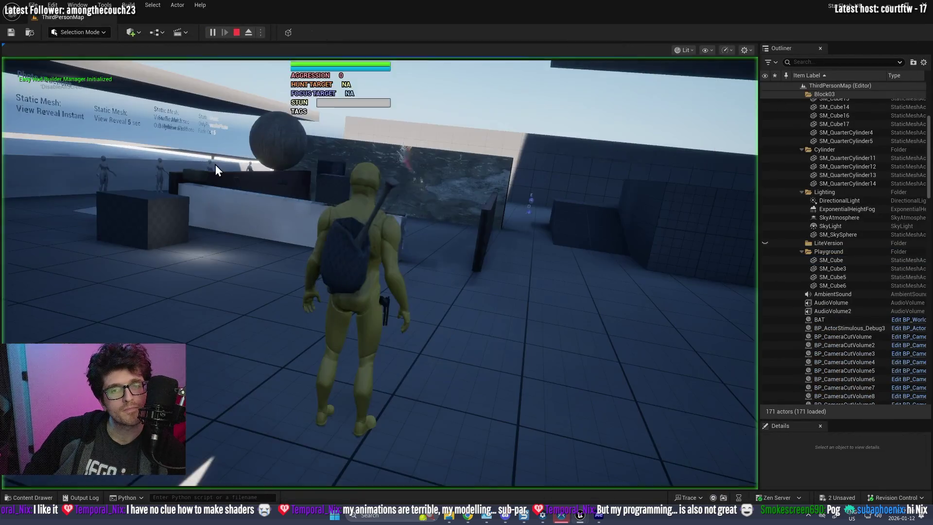
{"action": "key", "text": "c"}
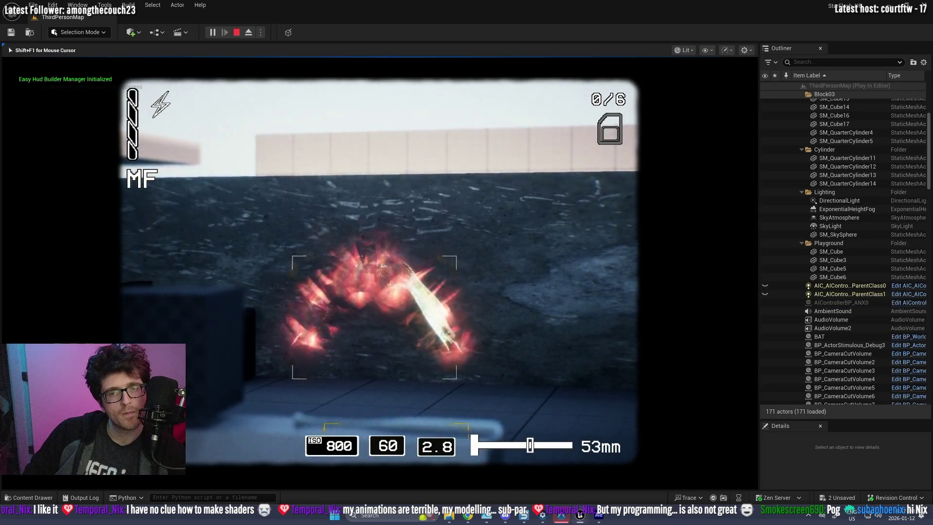
{"action": "left_click", "coordinate": [379, 263]}
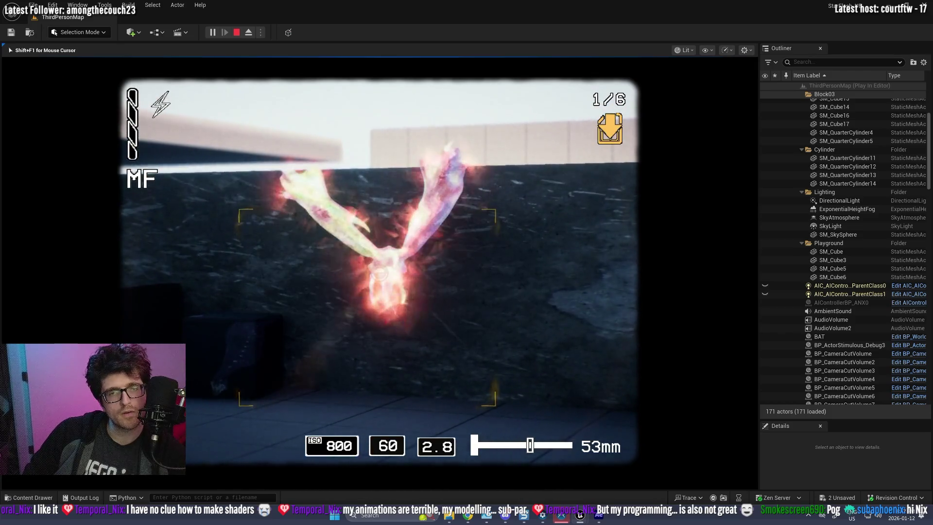
{"action": "left_click", "coordinate": [379, 263]}
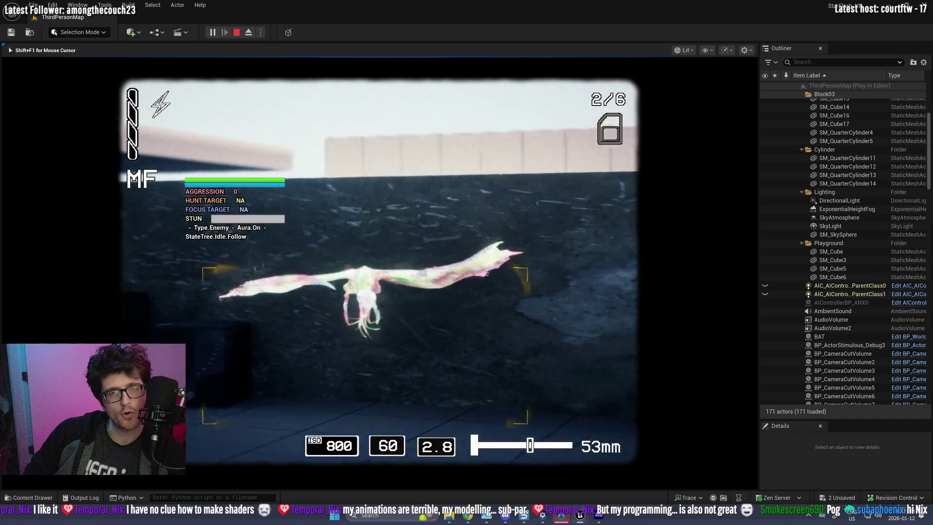
{"action": "right_click", "coordinate": [379, 262]}
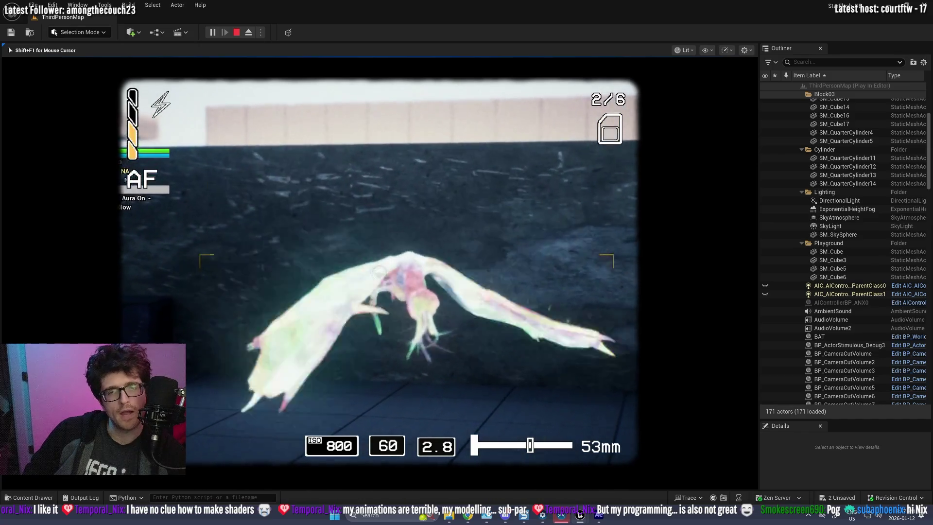
{"action": "right_click", "coordinate": [379, 273]}
{"action": "left_click", "coordinate": [379, 263]}
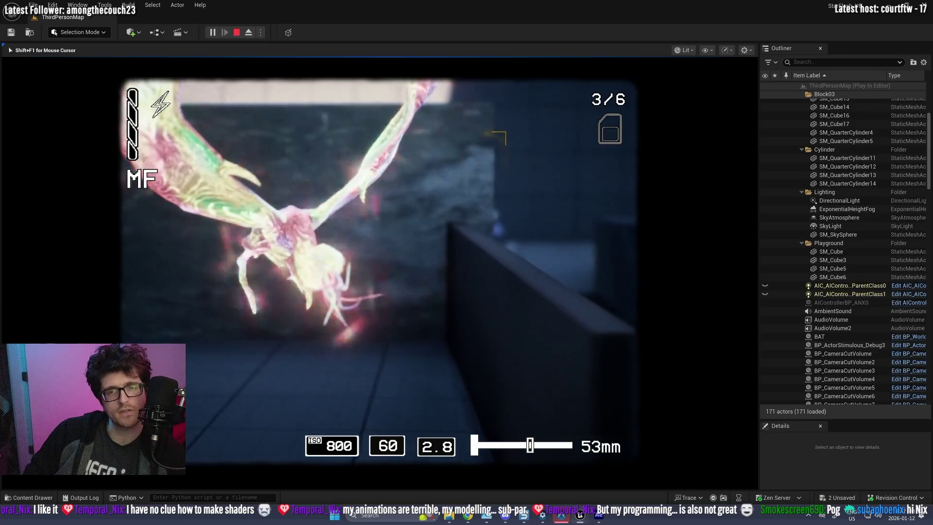
- Photograph the spider enemy several times, lower the camera, and switch to the Blueprint editor
{"action": "scroll", "coordinate": [379, 263], "scroll_direction": "down", "scroll_amount": 5}
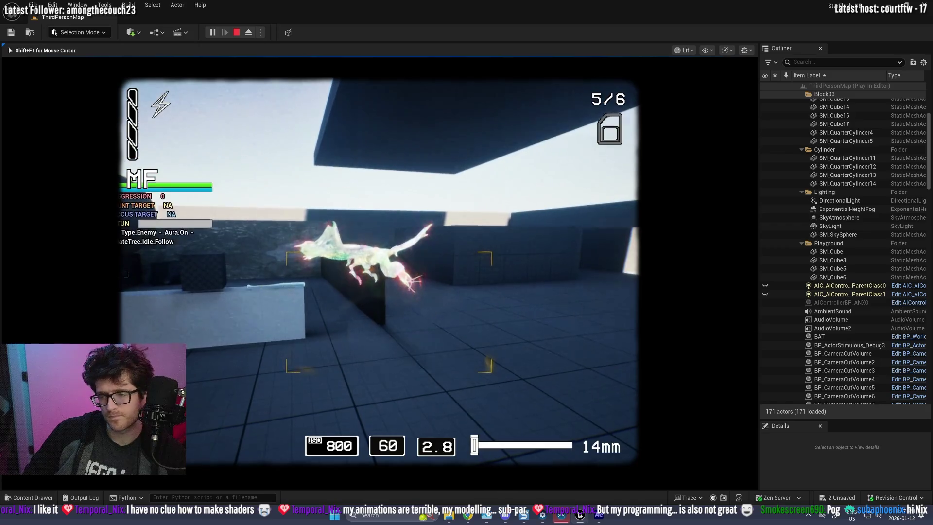
{"action": "scroll", "coordinate": [379, 262], "scroll_direction": "up", "scroll_amount": 4}
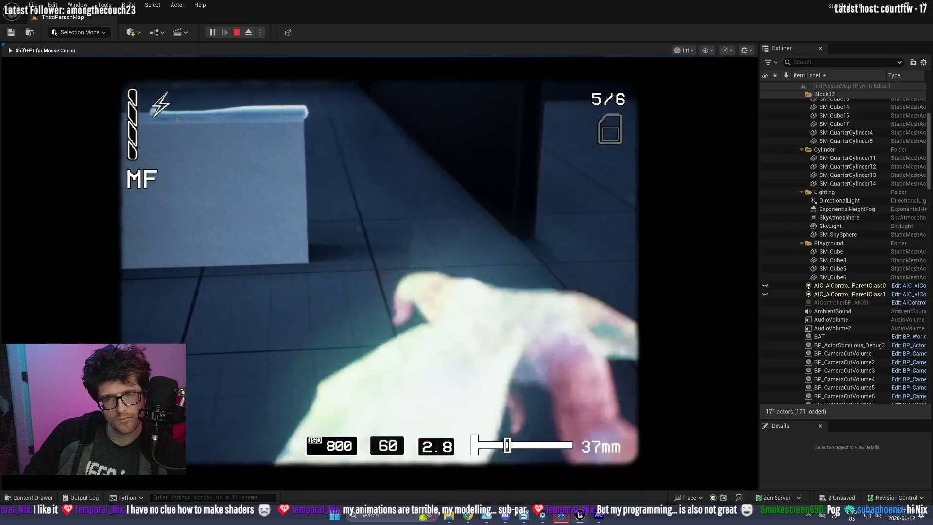
{"action": "right_click", "coordinate": [379, 262]}
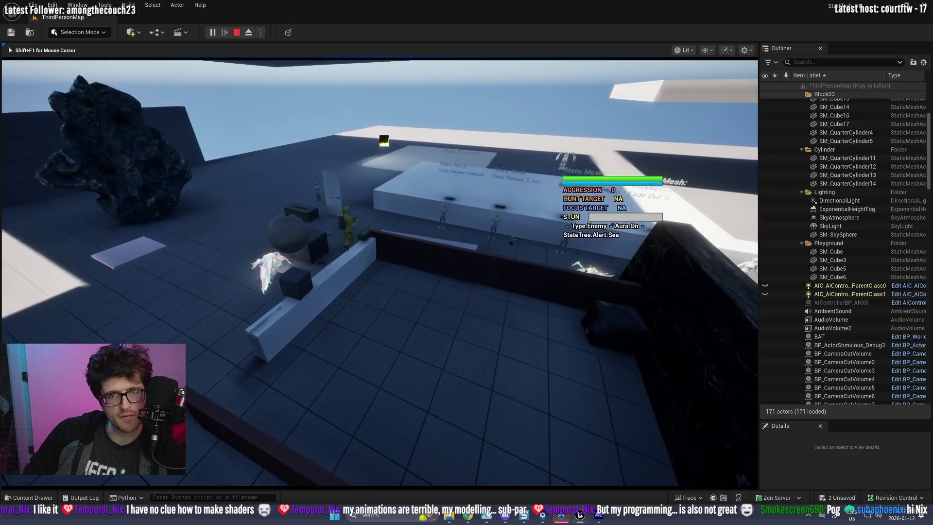
{"action": "right_click", "coordinate": [379, 263]}
{"action": "scroll", "coordinate": [379, 262], "scroll_direction": "up", "scroll_amount": 5}
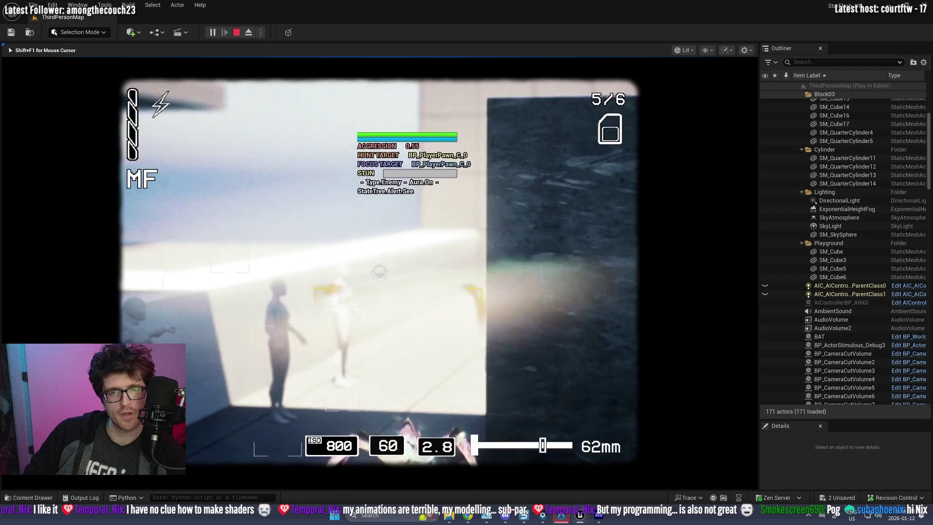
{"action": "scroll", "coordinate": [379, 262], "scroll_direction": "down", "scroll_amount": 5}
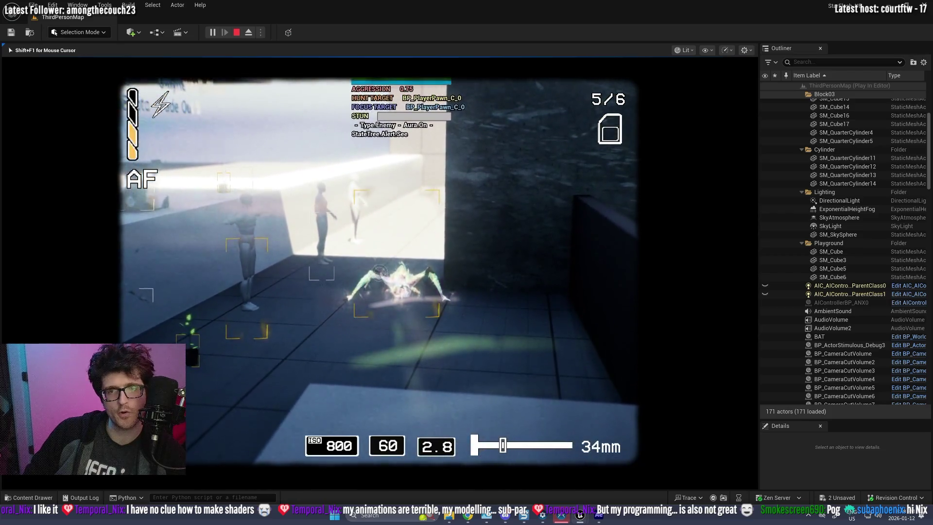
{"action": "left_click", "coordinate": [379, 263]}
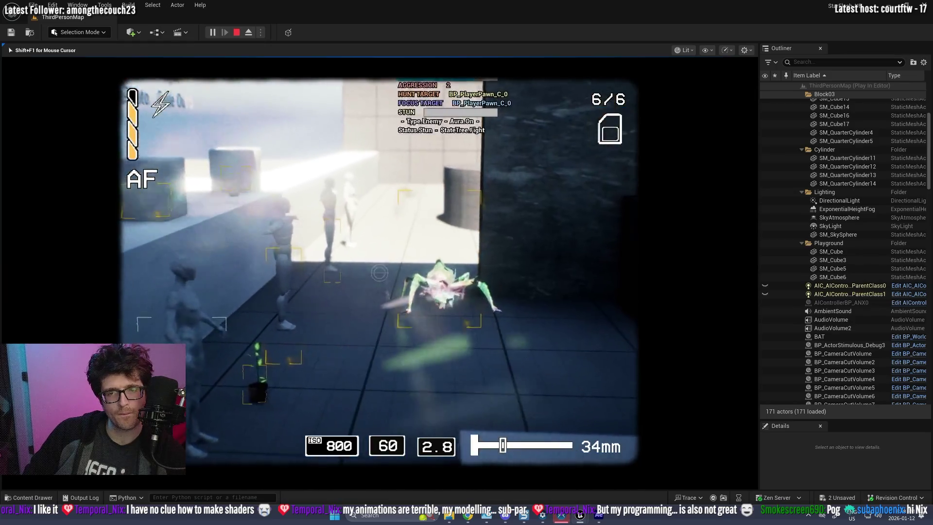
{"action": "left_click", "coordinate": [379, 273]}
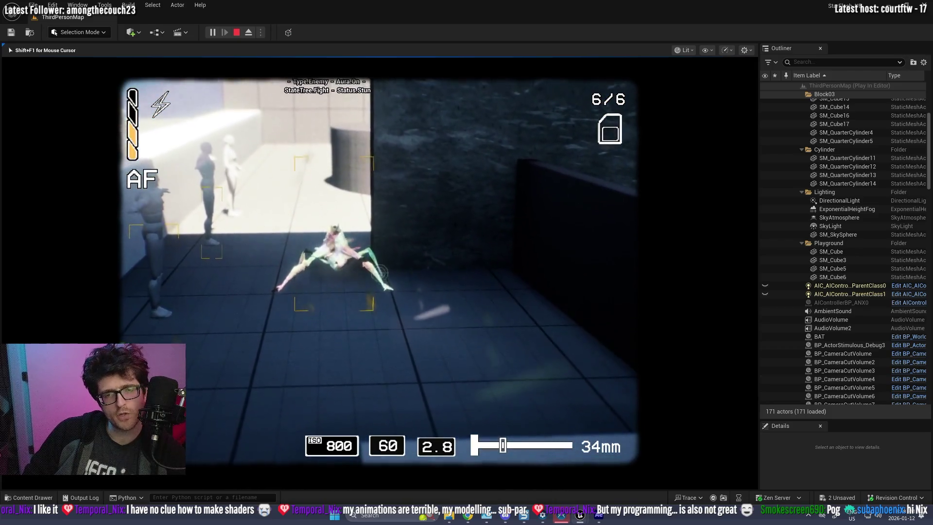
{"action": "left_click", "coordinate": [379, 273]}
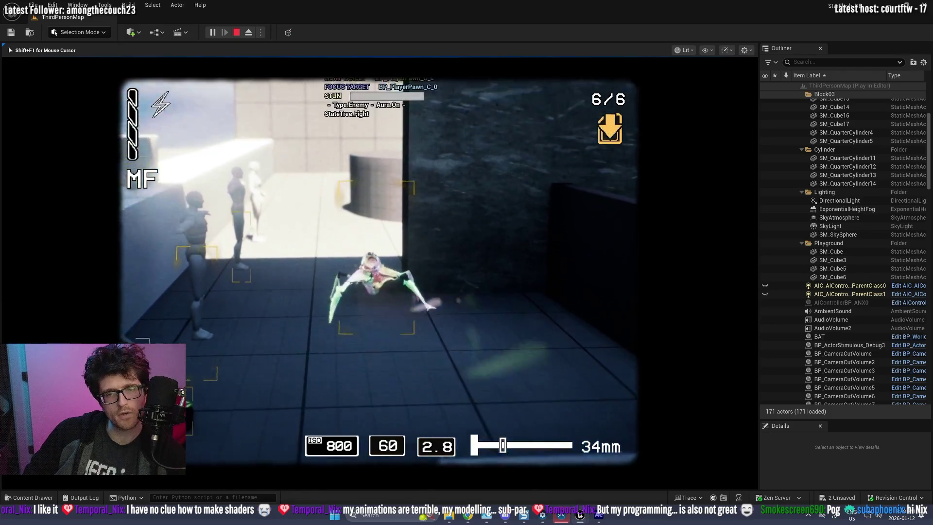
{"action": "right_click", "coordinate": [380, 273]}
{"action": "key", "text": "alt+Tab"}
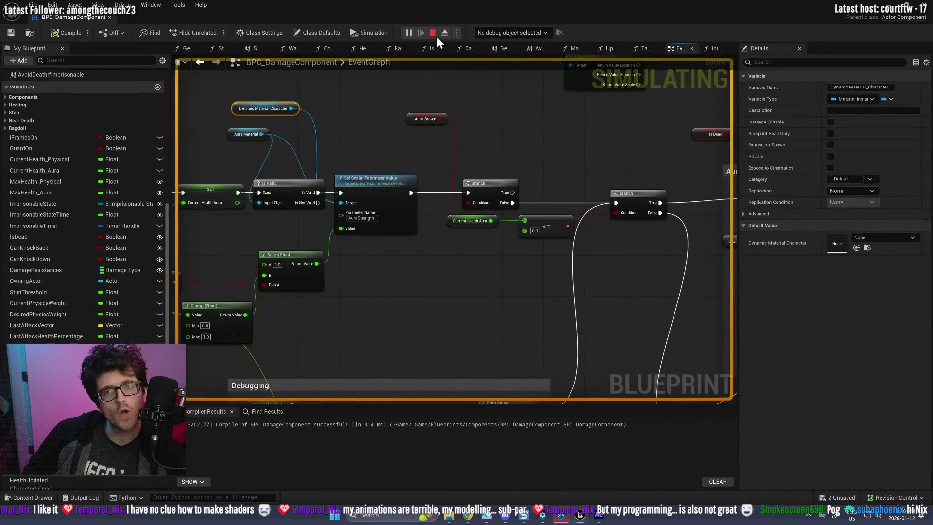
- Stop the play session and open the Content Drawer with Ctrl+Space
{"action": "left_click", "coordinate": [432, 33]}
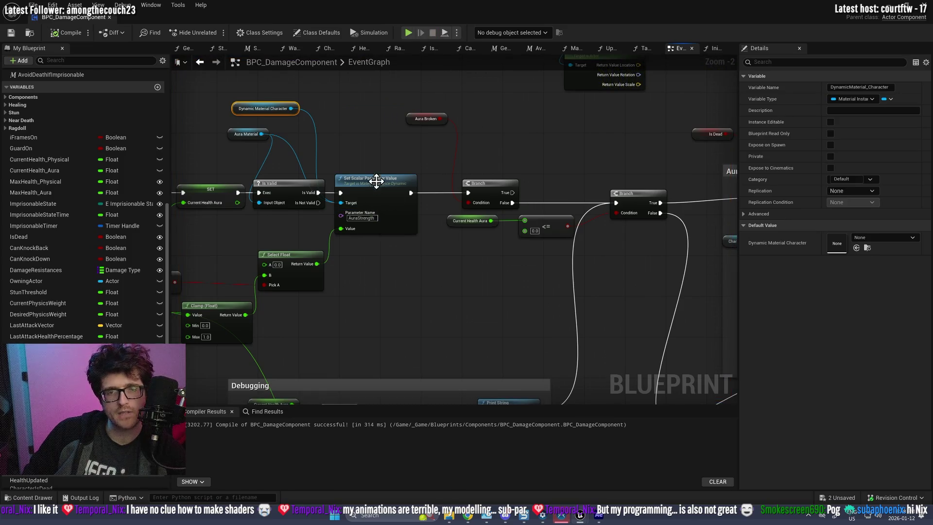
{"action": "scroll", "coordinate": [376, 185], "scroll_direction": "down", "scroll_amount": 3}
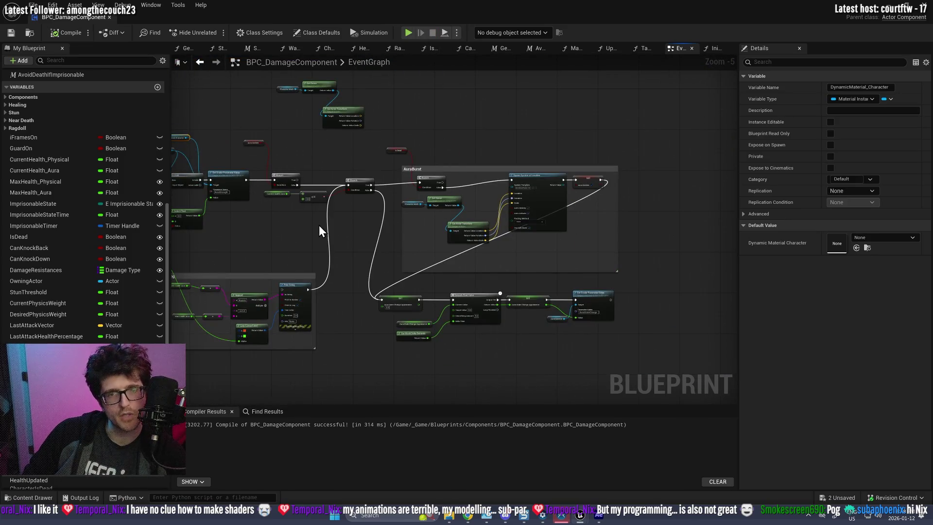
{"action": "key", "text": "ctrl+space"}
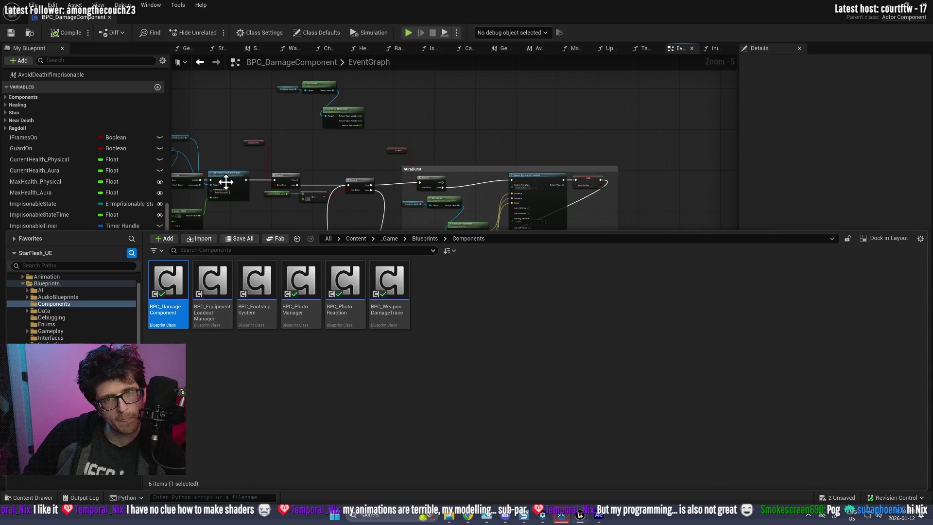
- Browse to Materials > MasterMaterials in the Content Drawer and select MM_Creature Skin
{"action": "left_click", "coordinate": [283, 433]}
{"action": "key", "text": "ctrl+space"}
{"action": "key", "text": "ctrl+space"}
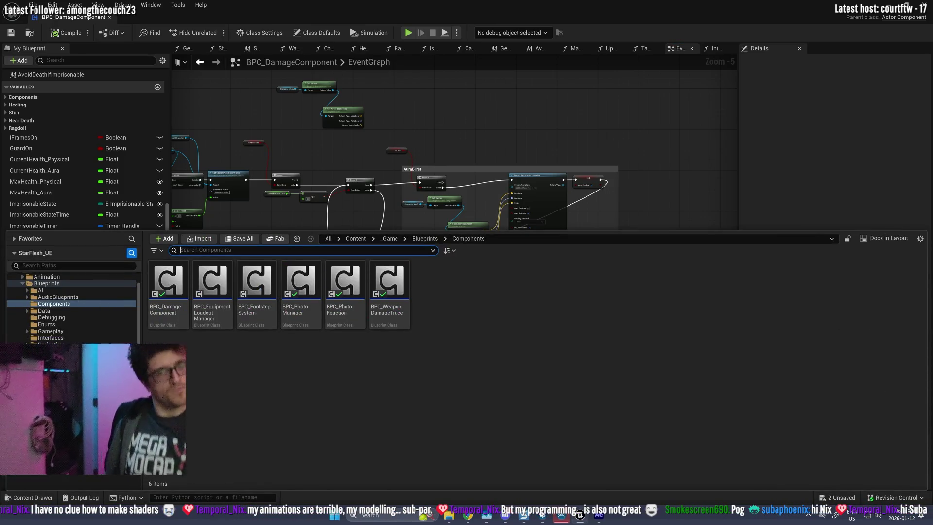
{"action": "scroll", "coordinate": [73, 306], "scroll_direction": "down", "scroll_amount": 1}
{"action": "scroll", "coordinate": [73, 306], "scroll_direction": "down", "scroll_amount": 1}
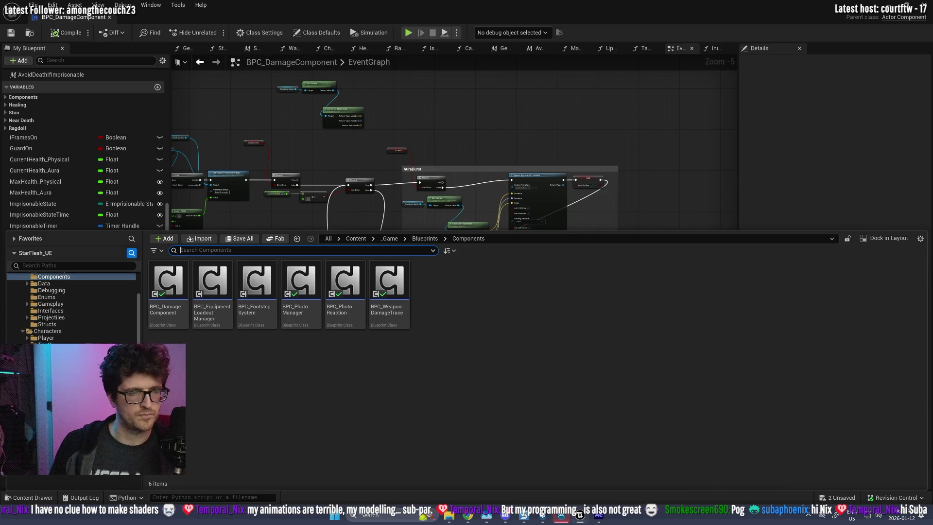
{"action": "left_click", "coordinate": [53, 364]}
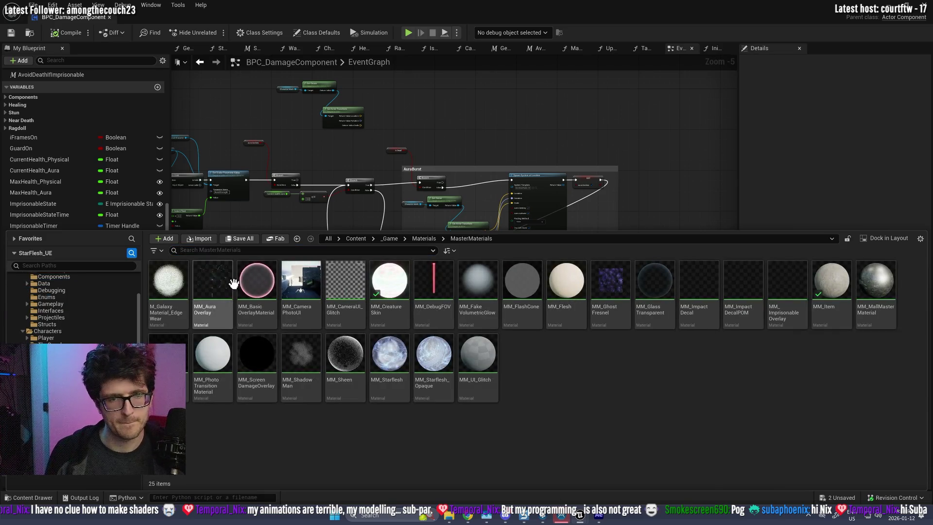
{"action": "left_click", "coordinate": [389, 279]}
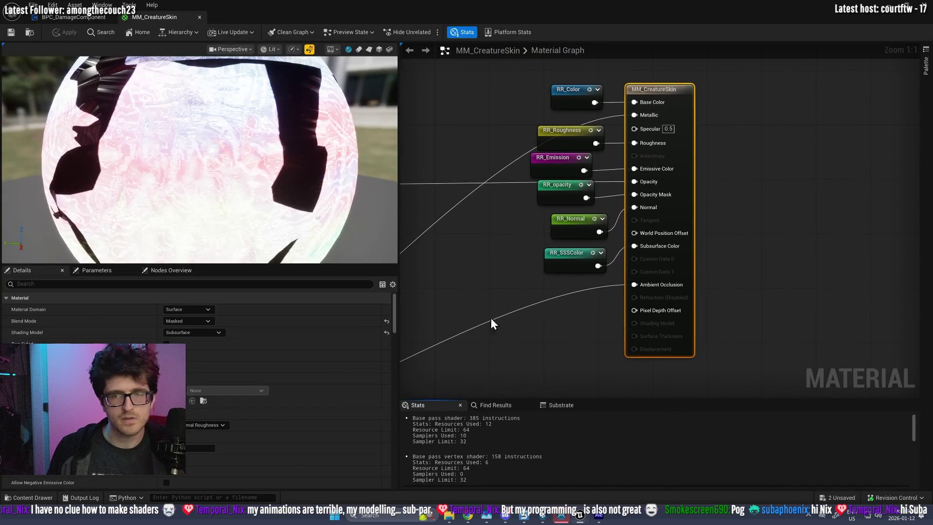
- Browse the material's parameter list and graph, inspecting the Alpha parameter's name
{"action": "left_click", "coordinate": [98, 271]}
{"action": "scroll", "coordinate": [197, 379], "scroll_direction": "down", "scroll_amount": 2}
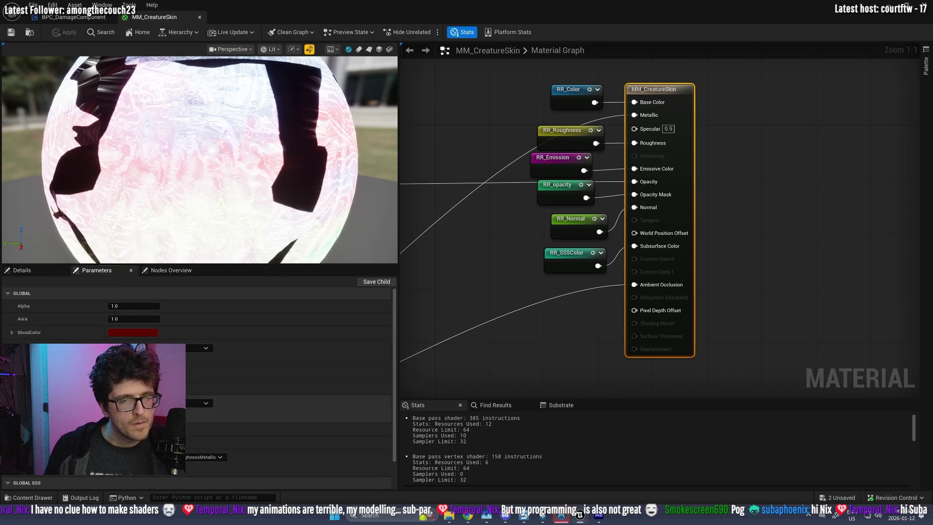
{"action": "scroll", "coordinate": [197, 379], "scroll_direction": "up", "scroll_amount": 2}
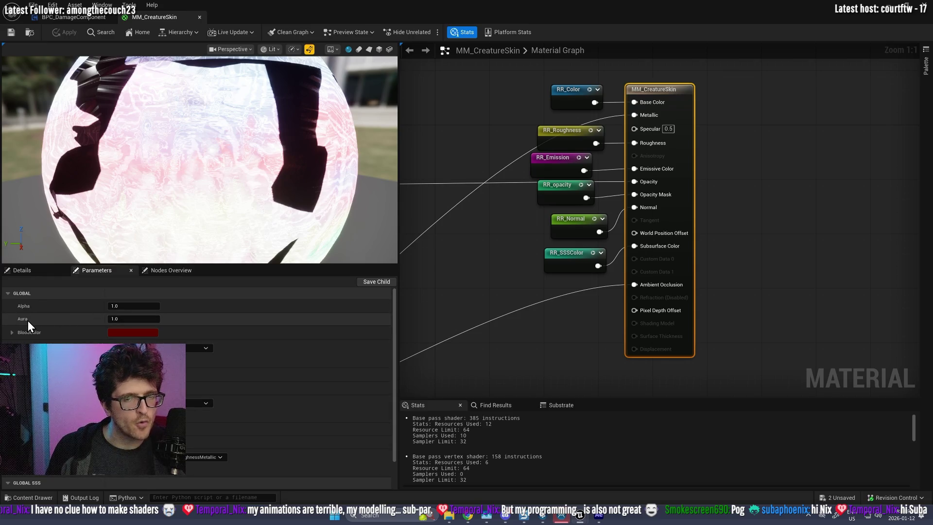
{"action": "scroll", "coordinate": [486, 293], "scroll_direction": "down", "scroll_amount": 5}
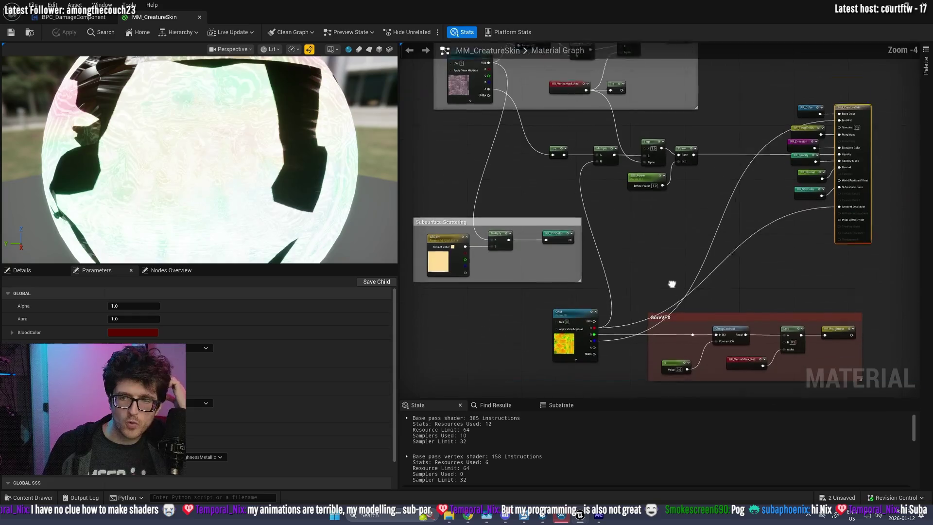
{"action": "scroll", "coordinate": [658, 248], "scroll_direction": "up", "scroll_amount": 2}
{"action": "left_click_drag", "start_coordinate": [439, 256], "coordinate": [678, 246]}
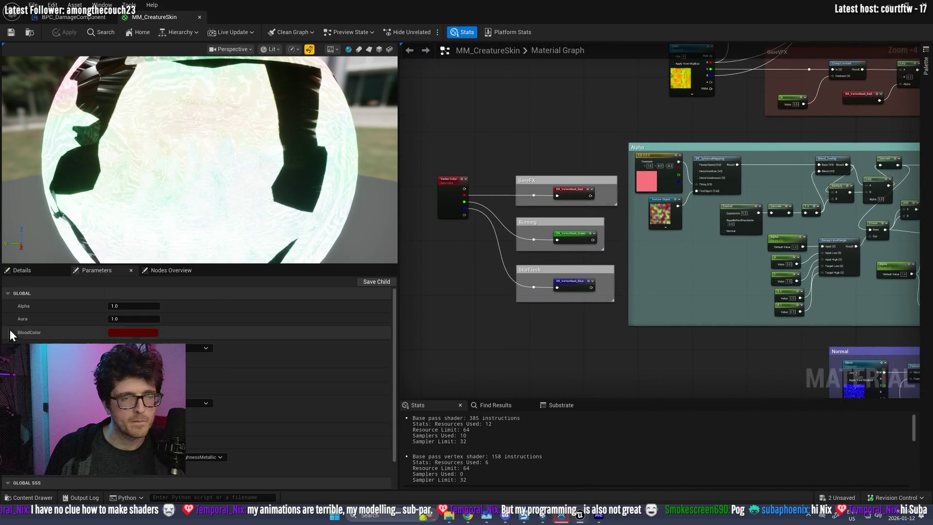
{"action": "left_click", "coordinate": [24, 305]}
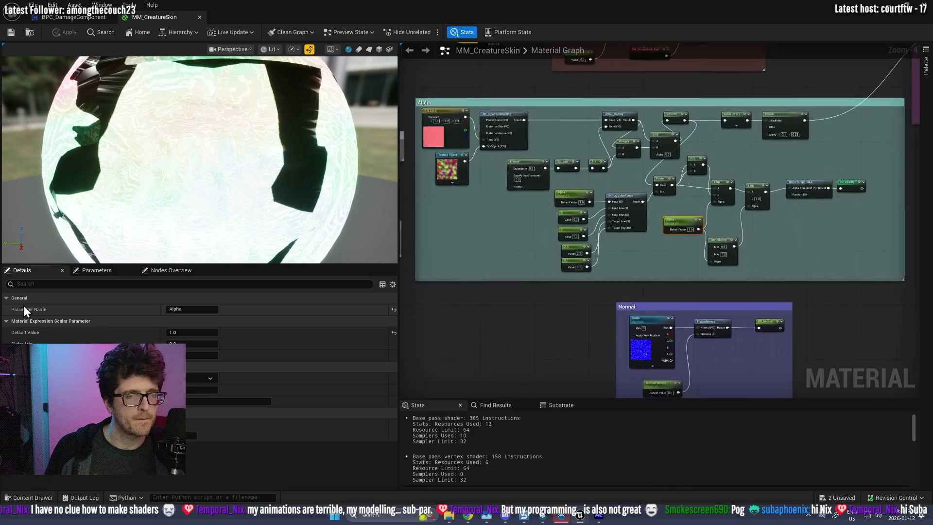
{"action": "right_click", "coordinate": [24, 309]}
{"action": "left_click", "coordinate": [191, 309]}
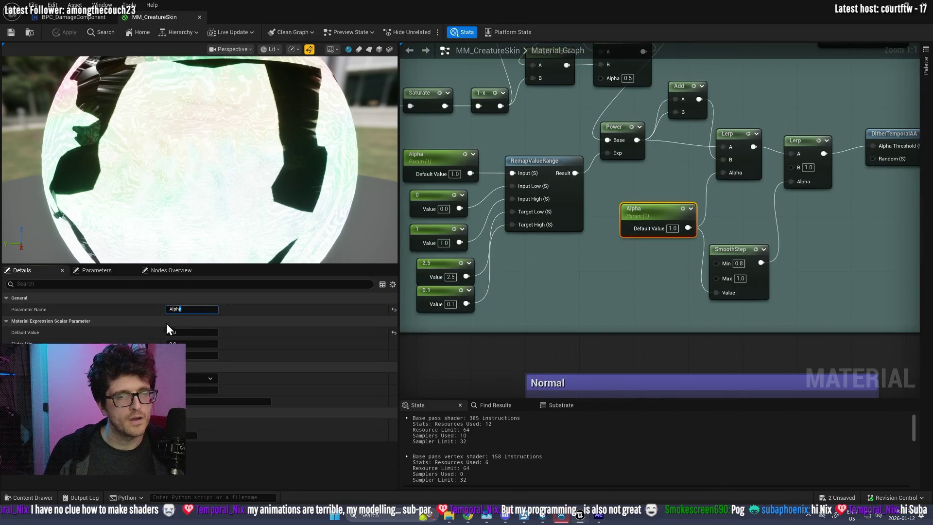
{"action": "left_click", "coordinate": [109, 272]}
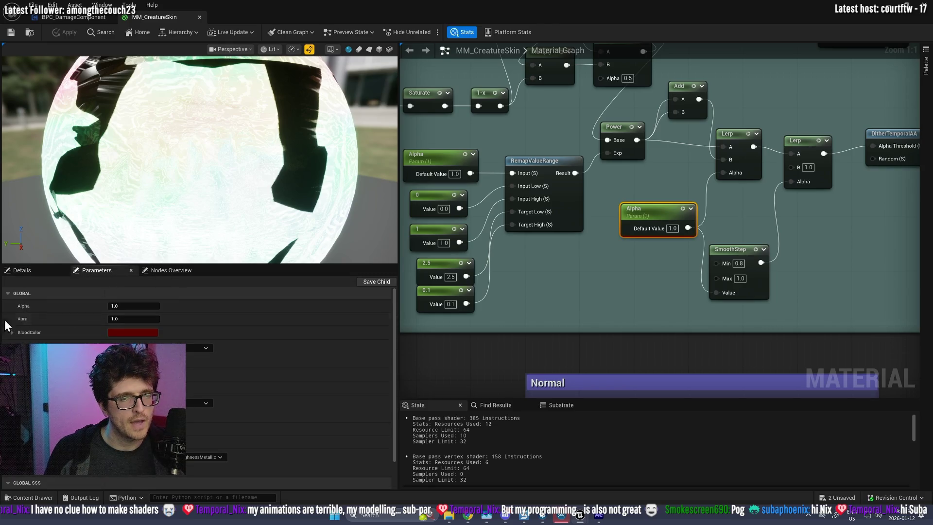
- Rename the Aura parameter to AuraStrength, apply, and start playing ThirdPersonMap
{"action": "left_click", "coordinate": [27, 317]}
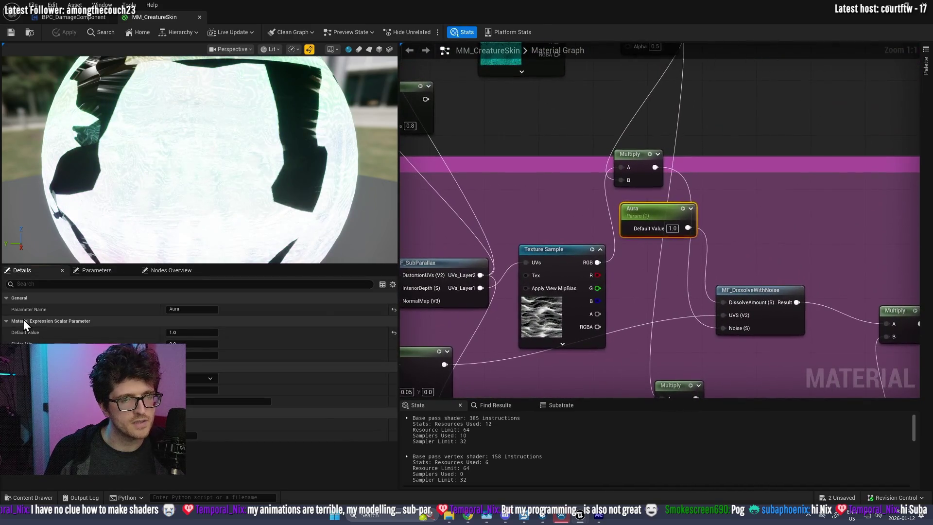
{"action": "left_click", "coordinate": [188, 310]}
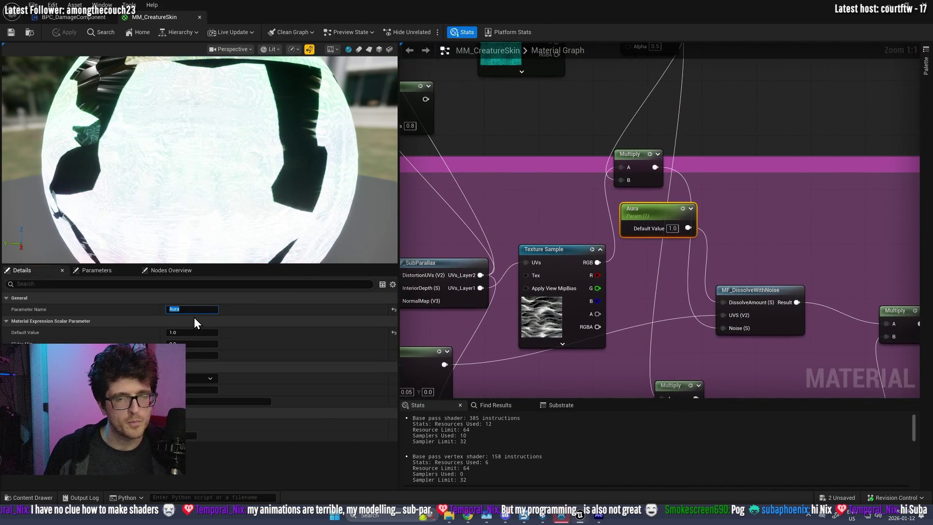
{"action": "type", "text": "Light"}
{"action": "key", "text": "BackSpace"}
{"action": "key", "text": "BackSpace"}
{"action": "key", "text": "BackSpace"}
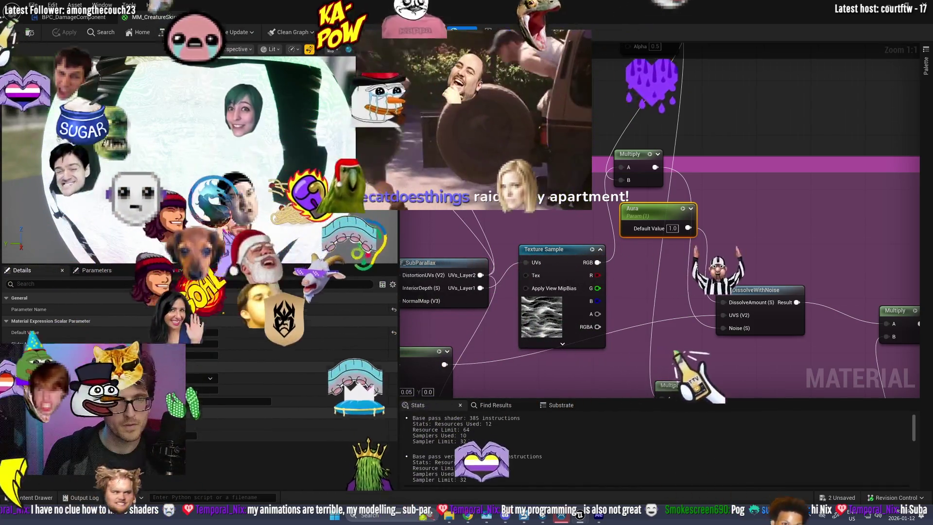
{"action": "type", "text": "Str"}
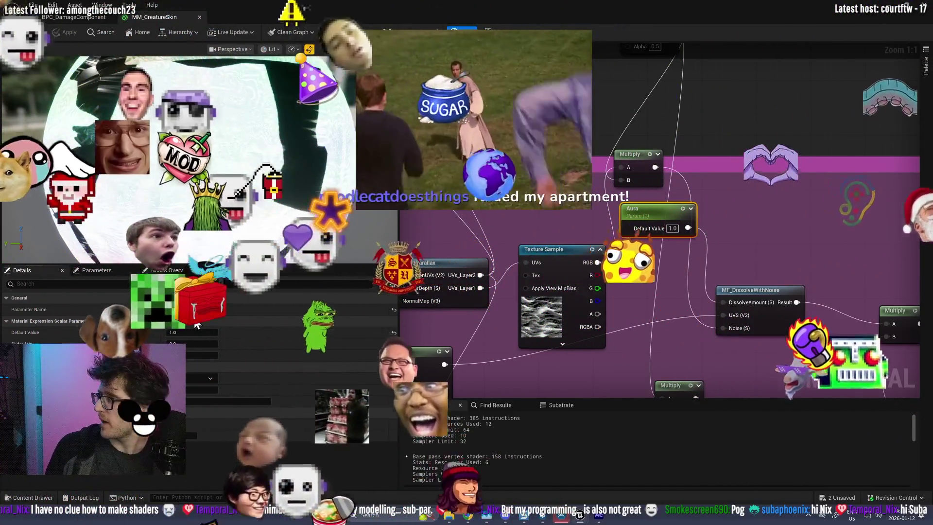
{"action": "type", "text": "ength"}
{"action": "key", "text": "Return"}
{"action": "left_click", "coordinate": [60, 33]}
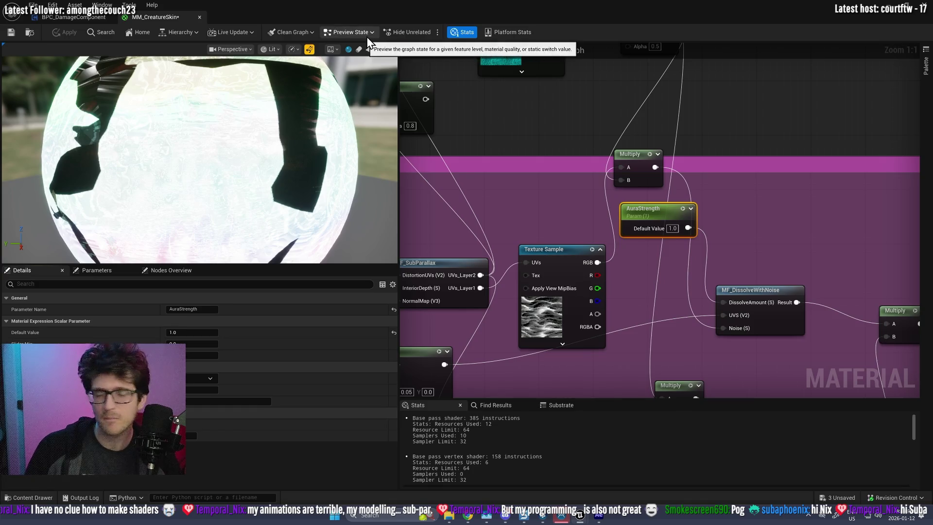
{"action": "left_click", "coordinate": [897, 15]}
{"action": "left_click", "coordinate": [212, 32]}
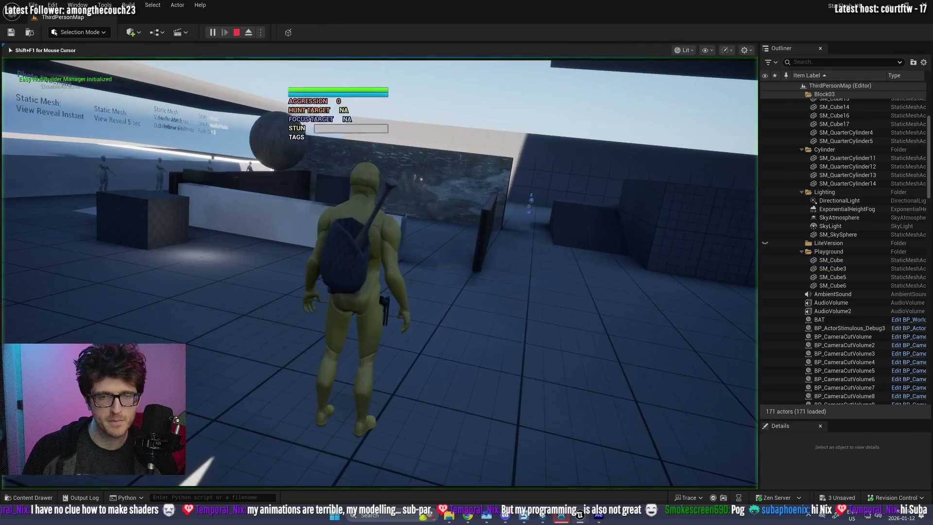
- Walk the character across the room and aim the manually focused camera at the enemies
{"action": "scroll", "coordinate": [380, 272], "scroll_direction": "up", "scroll_amount": 5}
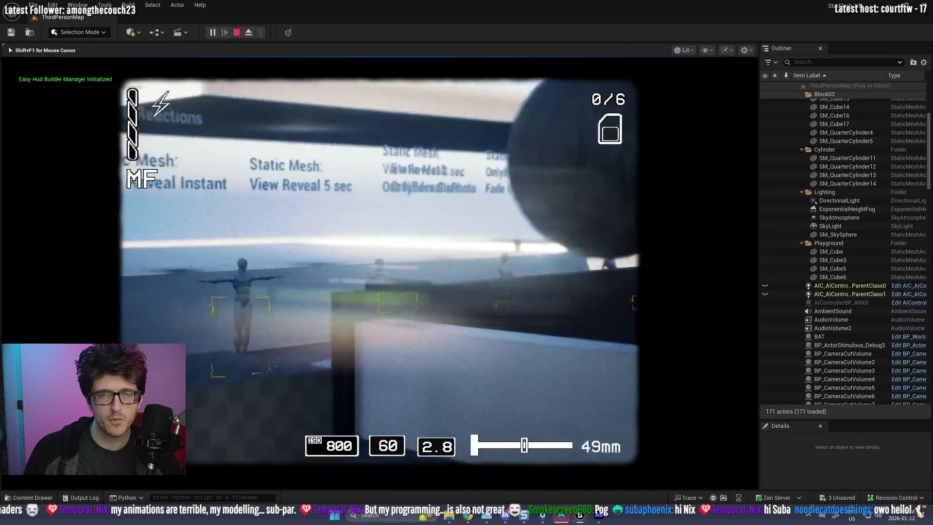
{"action": "right_click", "coordinate": [379, 272]}
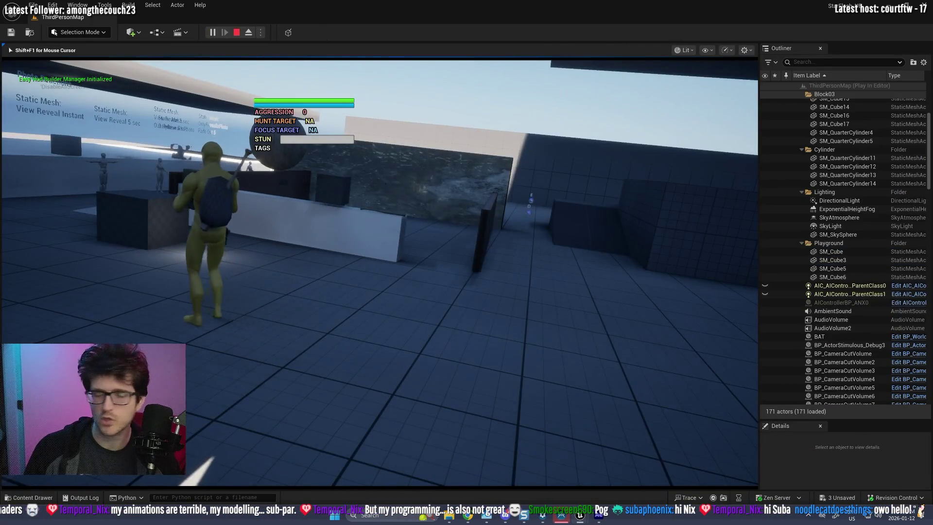
{"action": "key", "text": "a"}
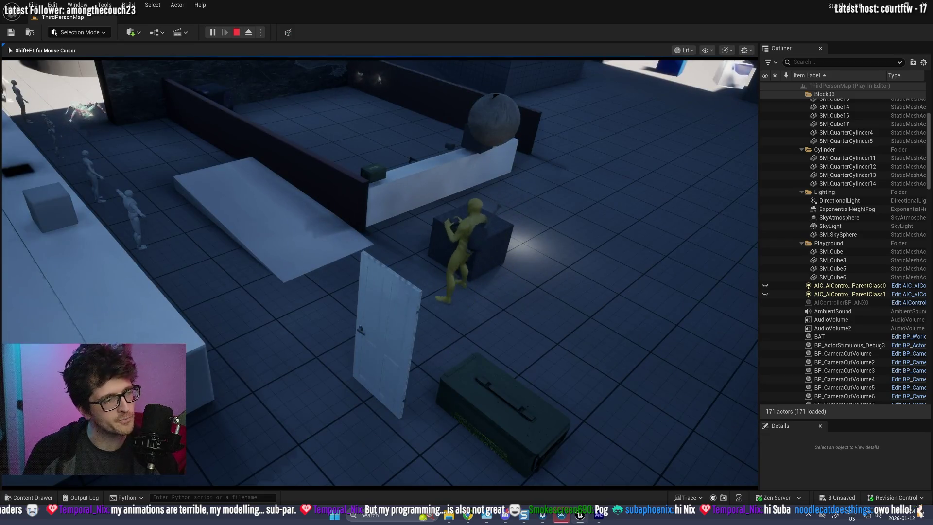
{"action": "right_click", "coordinate": [379, 273]}
{"action": "scroll", "coordinate": [379, 272], "scroll_direction": "down", "scroll_amount": 5}
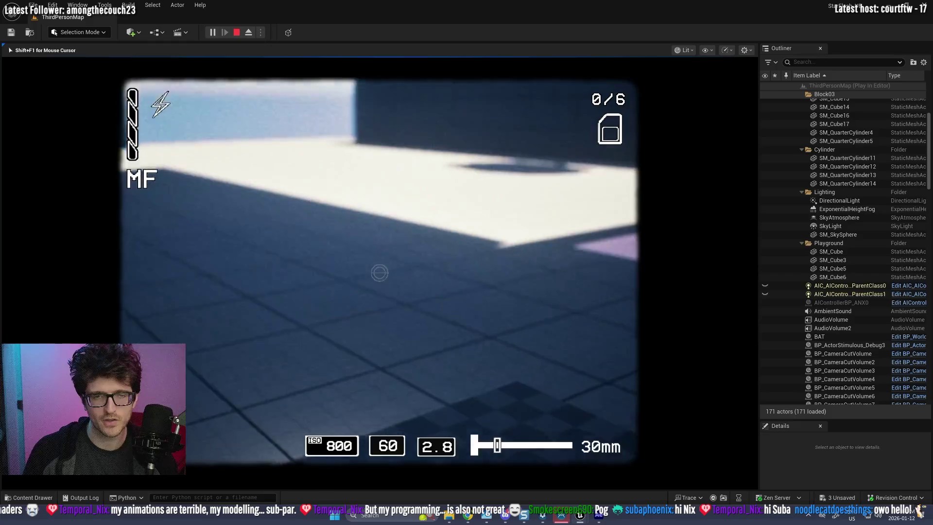
{"action": "key", "text": "f"}
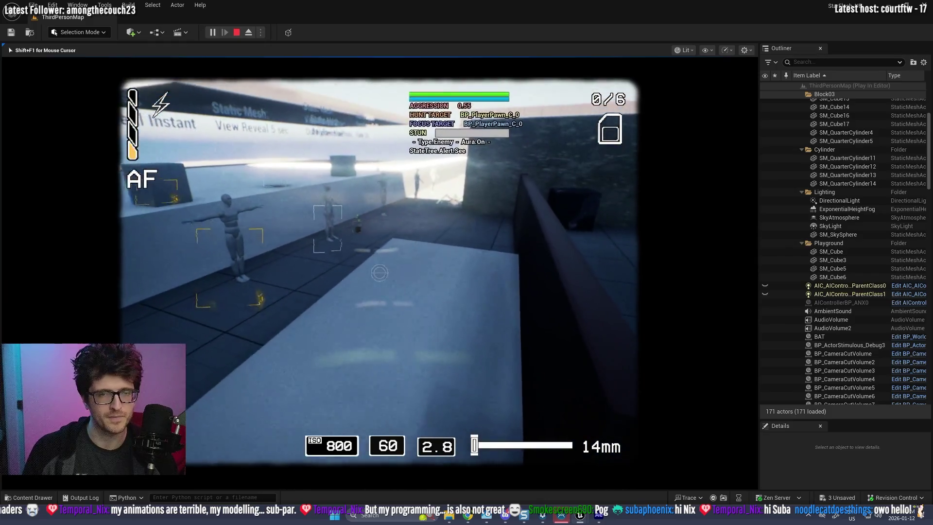
{"action": "scroll", "coordinate": [379, 272], "scroll_direction": "up", "scroll_amount": 4}
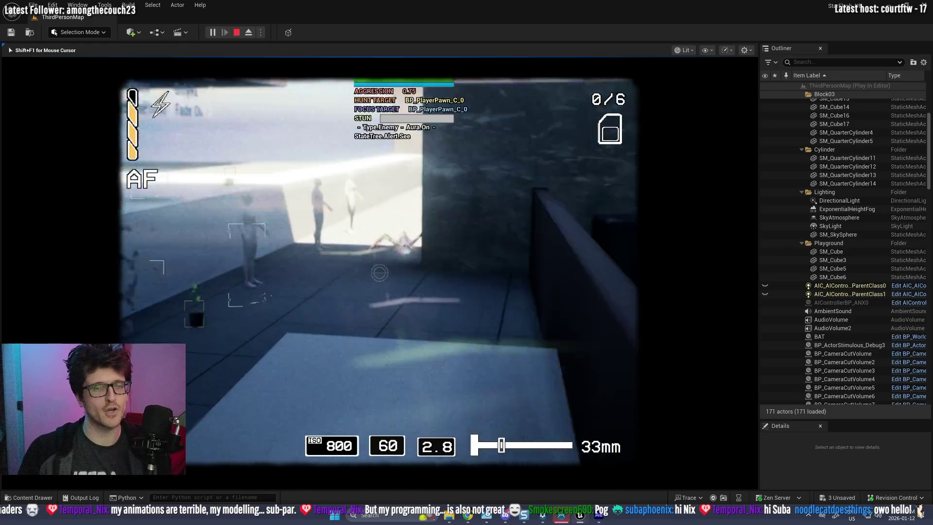
{"action": "scroll", "coordinate": [379, 273], "scroll_direction": "up", "scroll_amount": 1}
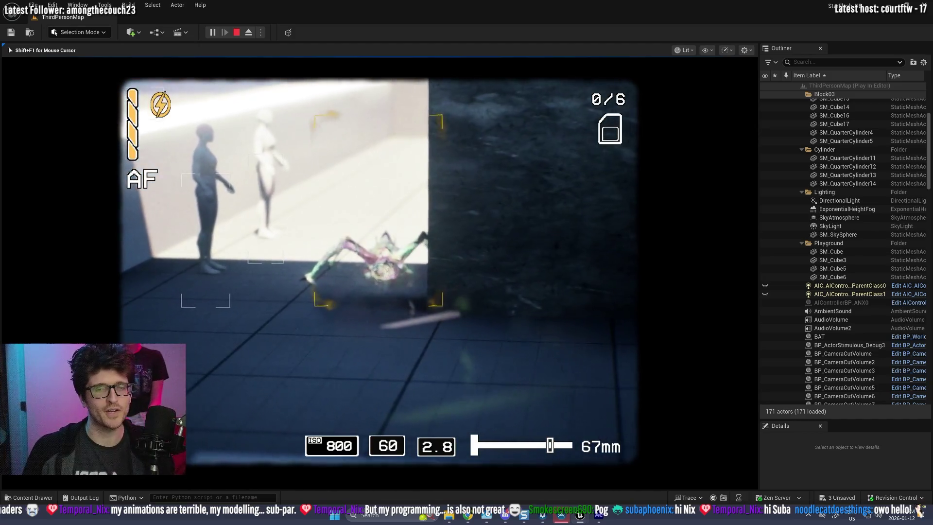
{"action": "key", "text": "f"}
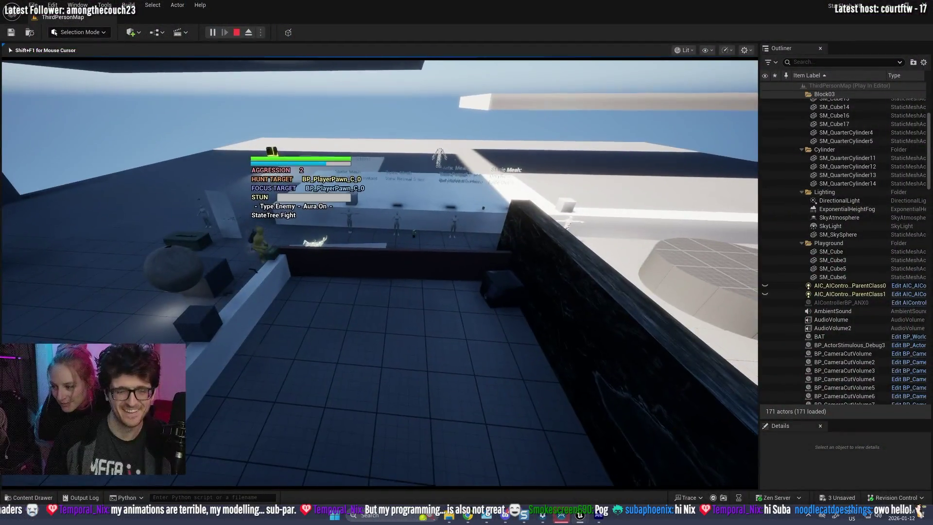
- Take two photos of the aura-covered creatures, reaching 4/6 shots
{"action": "right_click", "coordinate": [380, 273]}
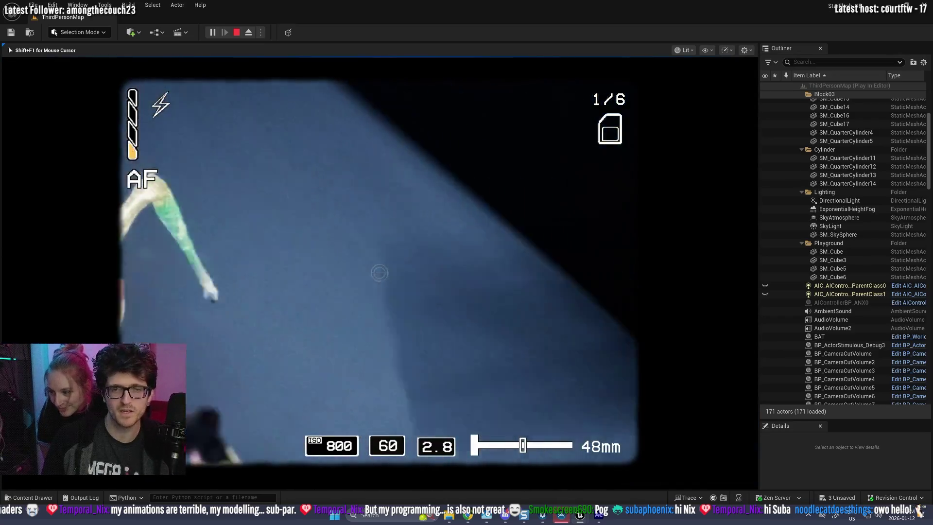
{"action": "left_click", "coordinate": [380, 273]}
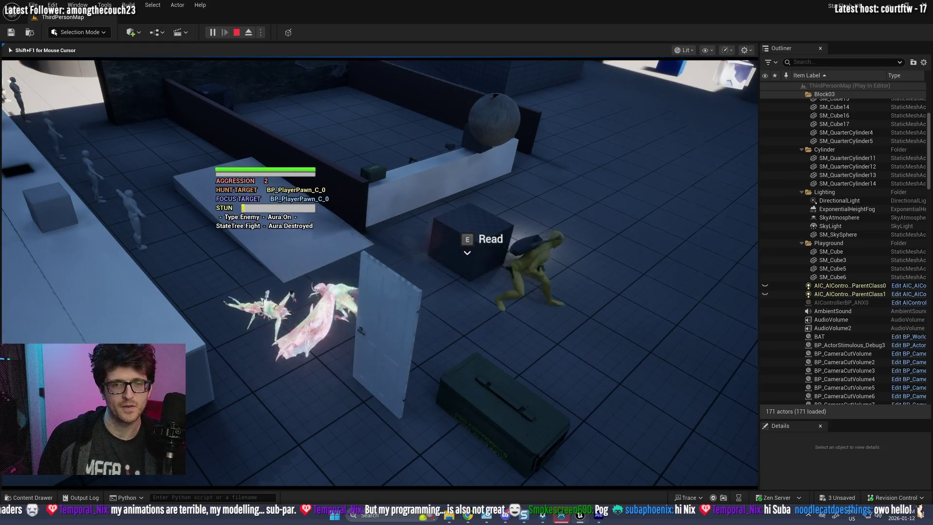
{"action": "right_click", "coordinate": [379, 273]}
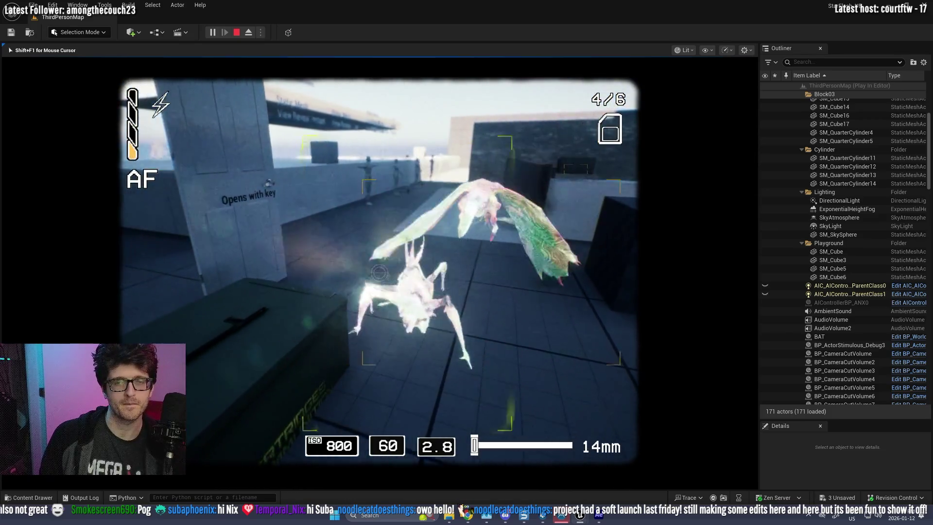
{"action": "left_click", "coordinate": [380, 272]}
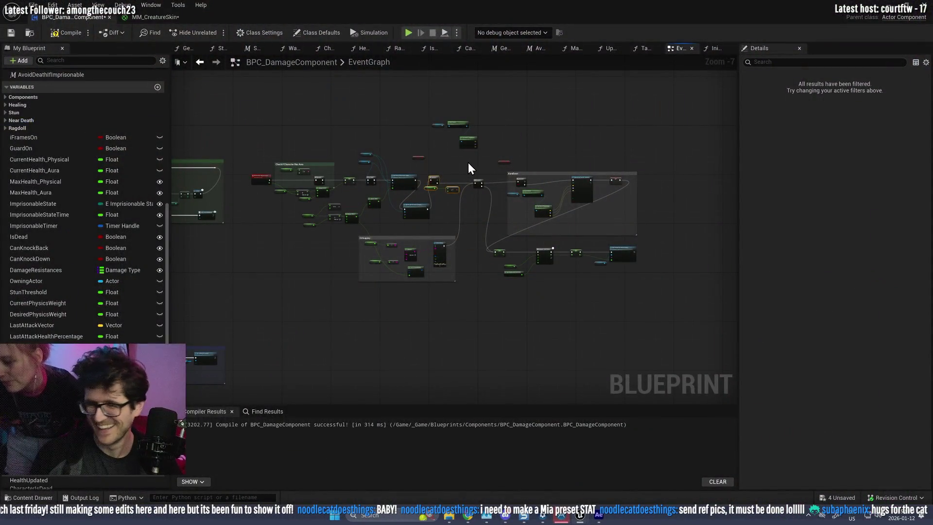
- Shift the Branch, AuraBurst and health-comparison nodes to the right
{"action": "scroll", "coordinate": [468, 163], "scroll_direction": "up", "scroll_amount": 5}
{"action": "scroll", "coordinate": [599, 185], "scroll_direction": "down", "scroll_amount": 4}
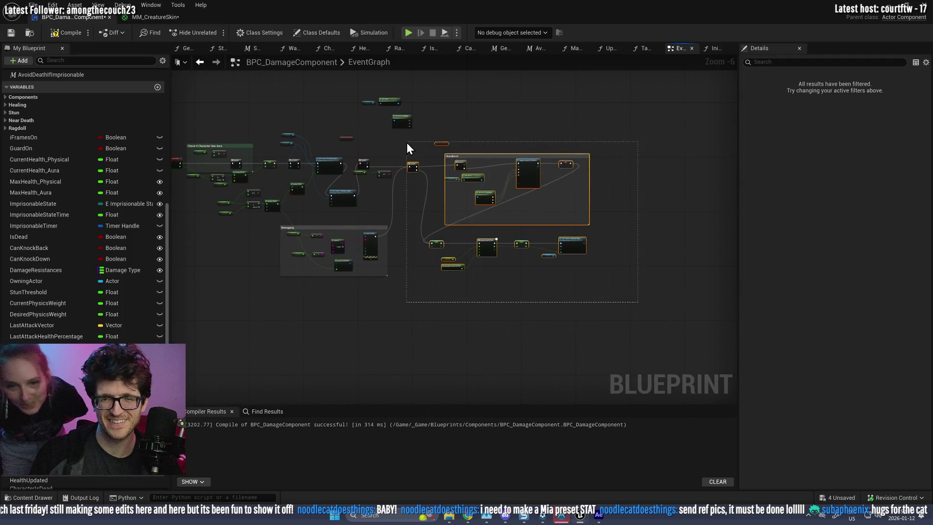
{"action": "scroll", "coordinate": [407, 151], "scroll_direction": "up", "scroll_amount": 3}
{"action": "left_click_drag", "start_coordinate": [485, 174], "coordinate": [490, 168]}
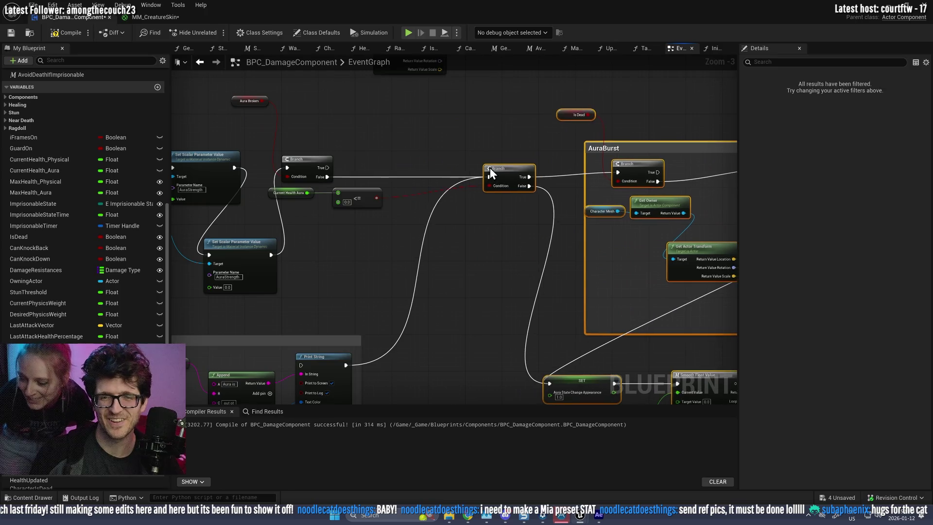
{"action": "mouse_move", "coordinate": [380, 249]}
{"action": "left_mouse_down"}
{"action": "mouse_move", "coordinate": [321, 164]}
{"action": "mouse_move", "coordinate": [369, 160]}
{"action": "left_mouse_up"}
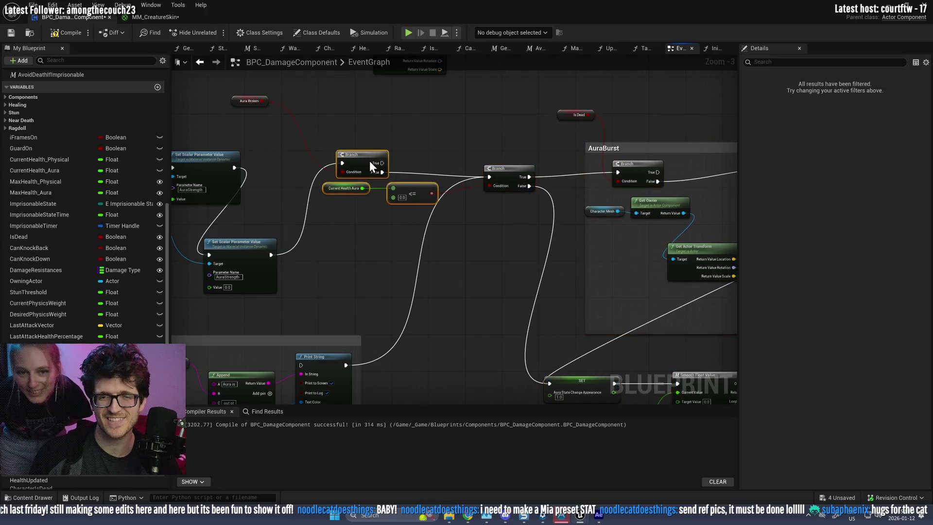
{"action": "left_click", "coordinate": [287, 209]}
- Line up the second Set Scalar Parameter Value node, place Aura Broken beside Current Health Aura, and compile
{"action": "left_click_drag", "start_coordinate": [251, 244], "coordinate": [294, 159]}
{"action": "mouse_move", "coordinate": [253, 103]}
{"action": "left_mouse_down"}
{"action": "mouse_move", "coordinate": [321, 218]}
{"action": "mouse_move", "coordinate": [295, 225]}
{"action": "left_mouse_up"}
{"action": "left_click", "coordinate": [60, 32]}
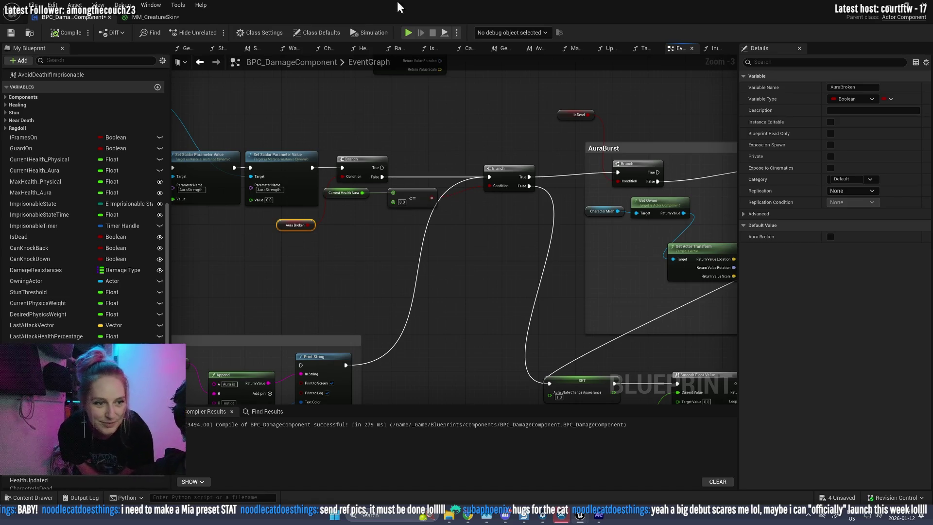
- Wire Select Float's Return Value into the second Set Scalar Parameter Value, compile, and save BPC_DamageComponent
{"action": "left_click", "coordinate": [67, 32]}
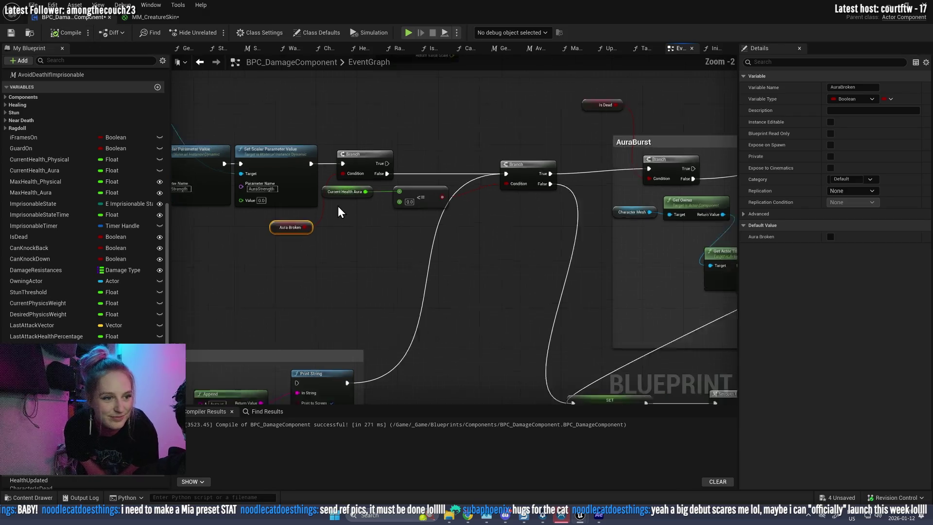
{"action": "scroll", "coordinate": [337, 206], "scroll_direction": "up", "scroll_amount": 3}
{"action": "mouse_move", "coordinate": [378, 290]}
{"action": "left_mouse_down"}
{"action": "mouse_move", "coordinate": [576, 238]}
{"action": "mouse_move", "coordinate": [396, 255]}
{"action": "left_mouse_up"}
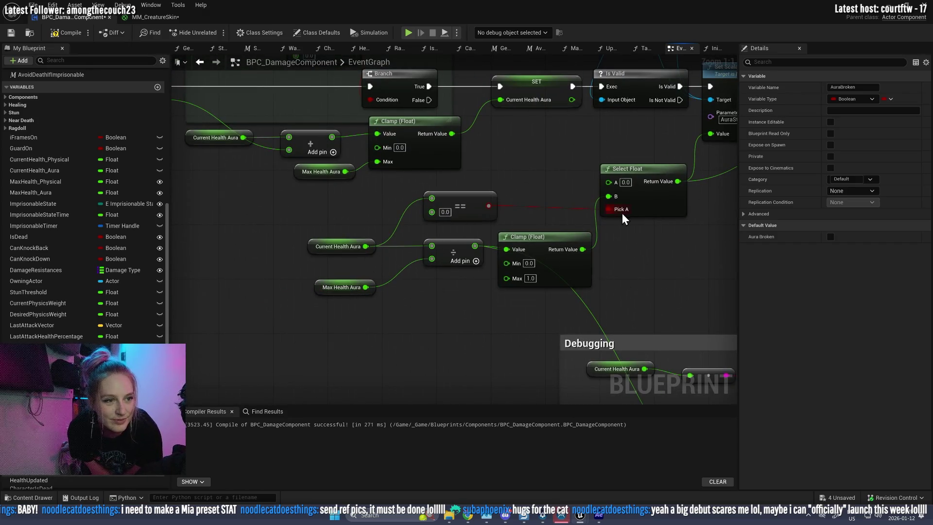
{"action": "left_click_drag", "start_coordinate": [655, 209], "coordinate": [486, 212]}
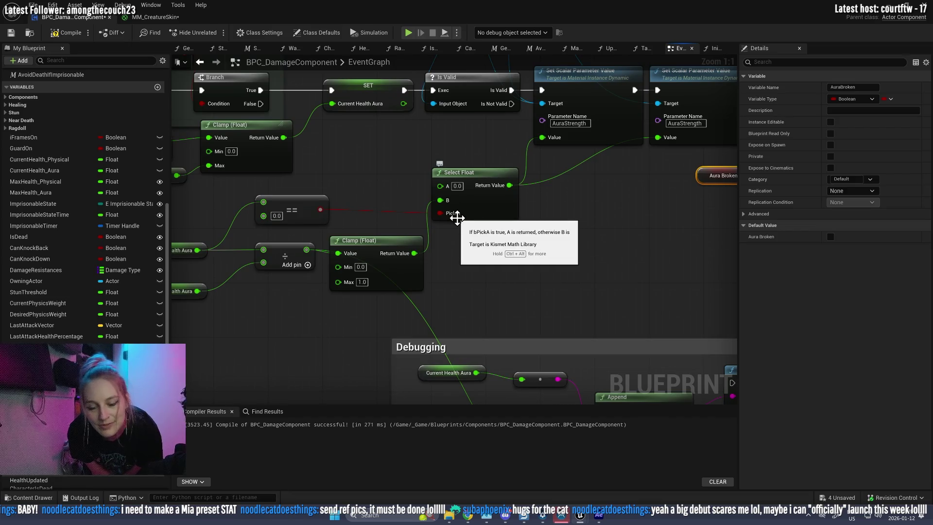
{"action": "left_click_drag", "start_coordinate": [229, 283], "coordinate": [349, 238]}
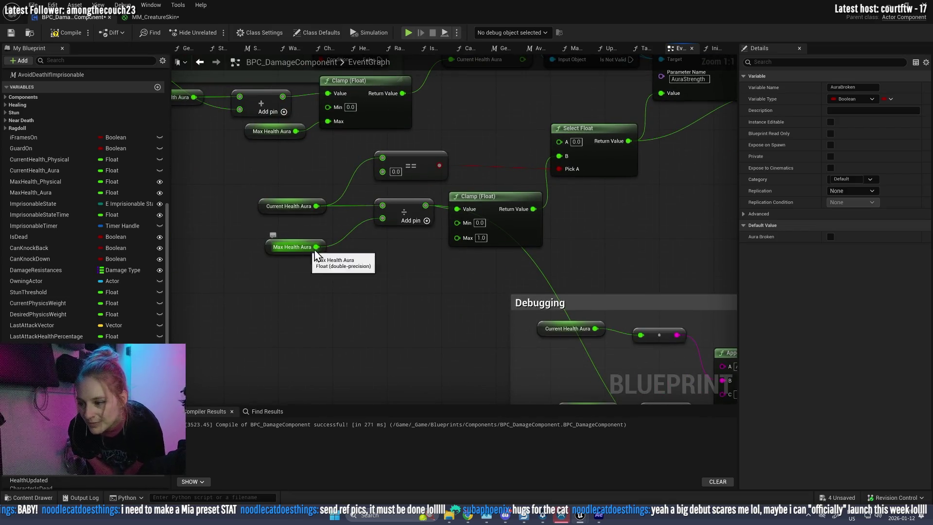
{"action": "left_click", "coordinate": [53, 35]}
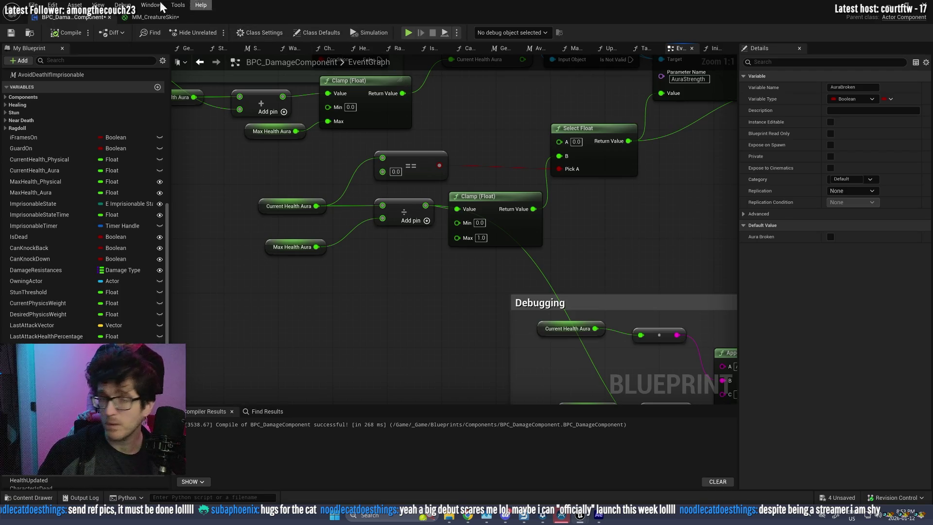
{"action": "left_click", "coordinate": [10, 33]}
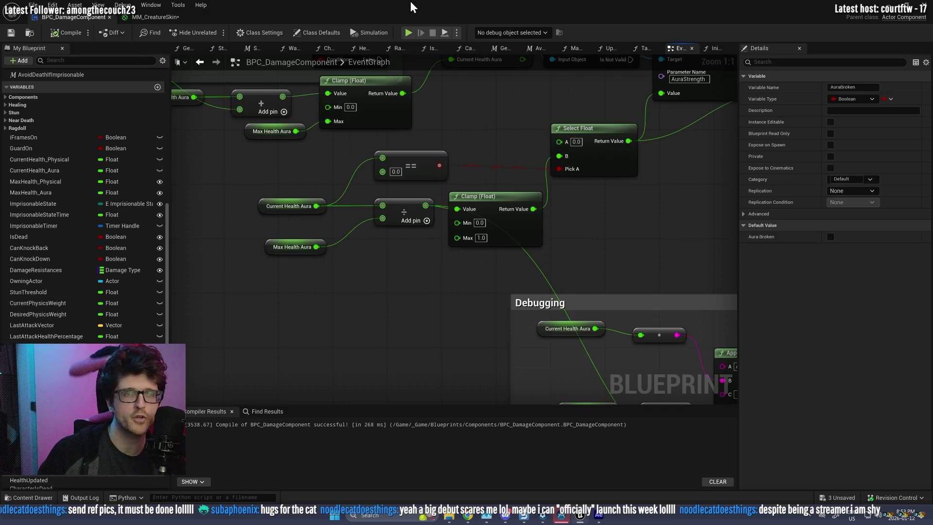
- Start a play-test of the level and walk the character toward the box
{"action": "key", "text": "alt+Tab"}
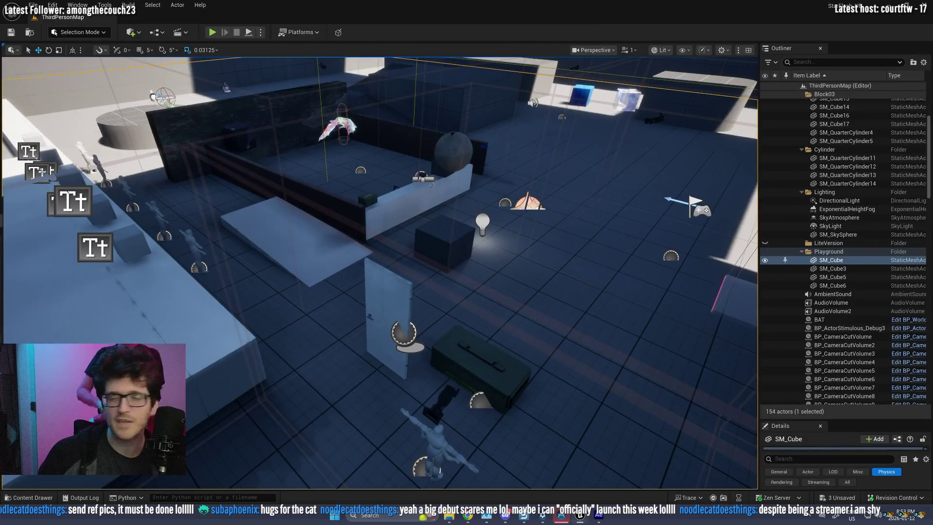
{"action": "mouse_move", "coordinate": [379, 272]}
{"action": "left_mouse_down"}
{"action": "mouse_move", "coordinate": [311, 272]}
{"action": "mouse_move", "coordinate": [330, 253]}
{"action": "left_mouse_up"}
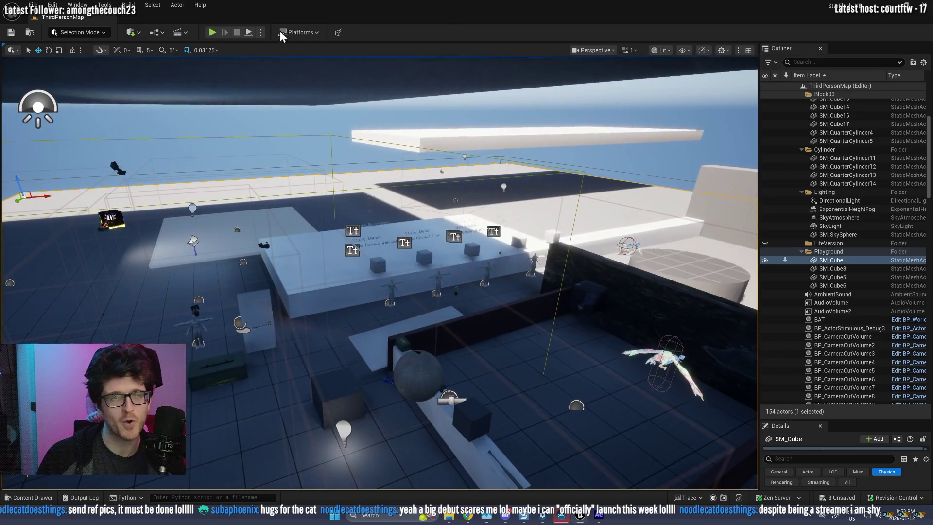
{"action": "left_click", "coordinate": [213, 32]}
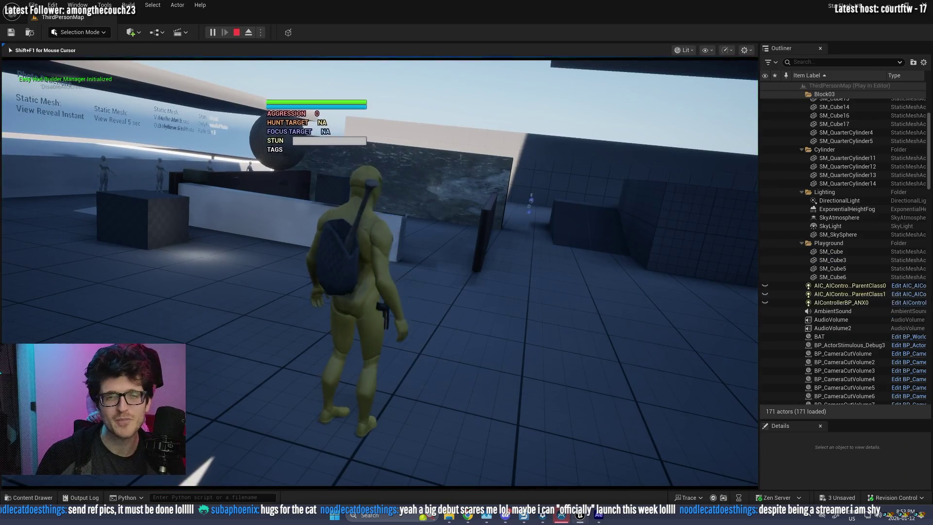
{"action": "key", "text": "a"}
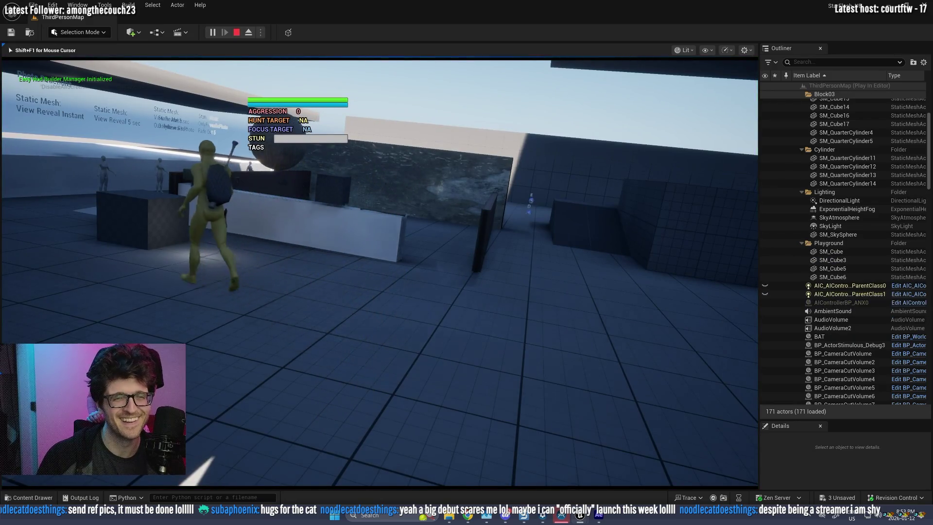
{"action": "key", "text": "w"}
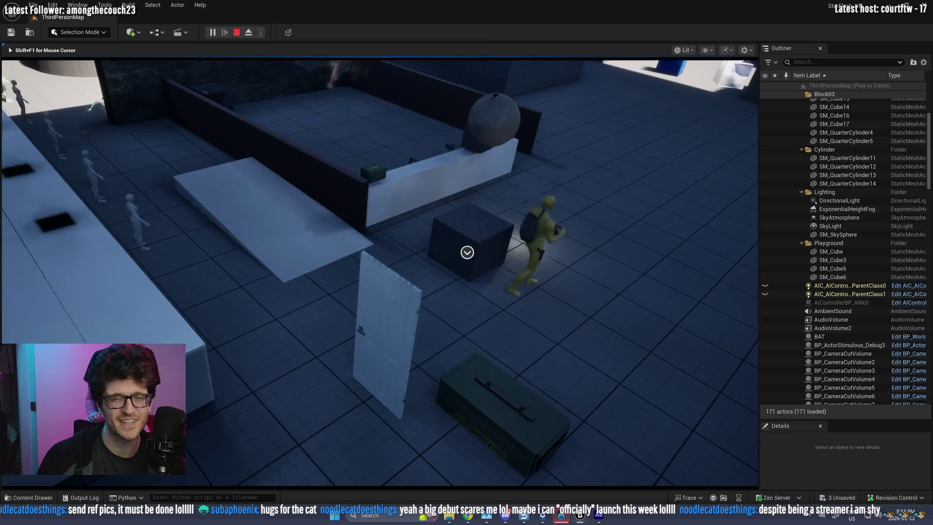
- Raise the in-game photo camera, adjust zoom and focus, and photograph the flying bird
{"action": "key", "text": "e"}
{"action": "scroll", "coordinate": [379, 272], "scroll_direction": "up", "scroll_amount": 5}
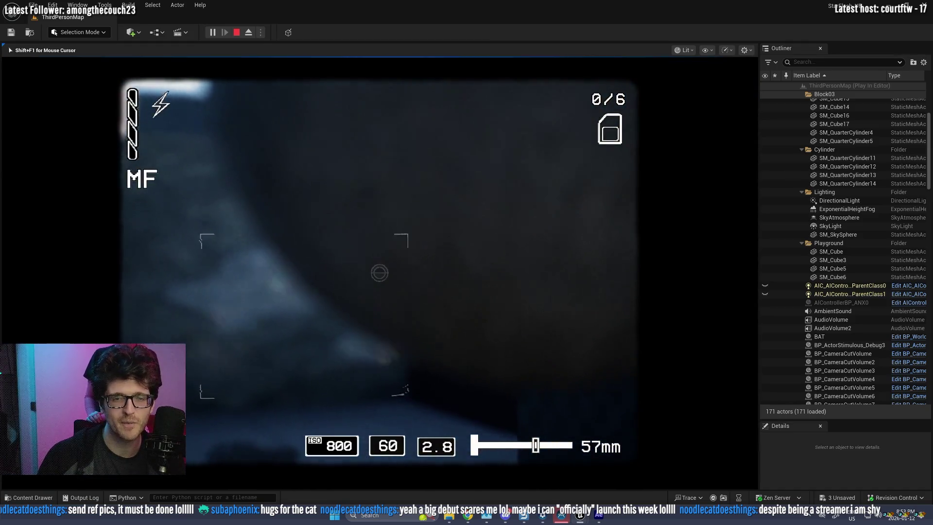
{"action": "scroll", "coordinate": [380, 273], "scroll_direction": "down", "scroll_amount": 2}
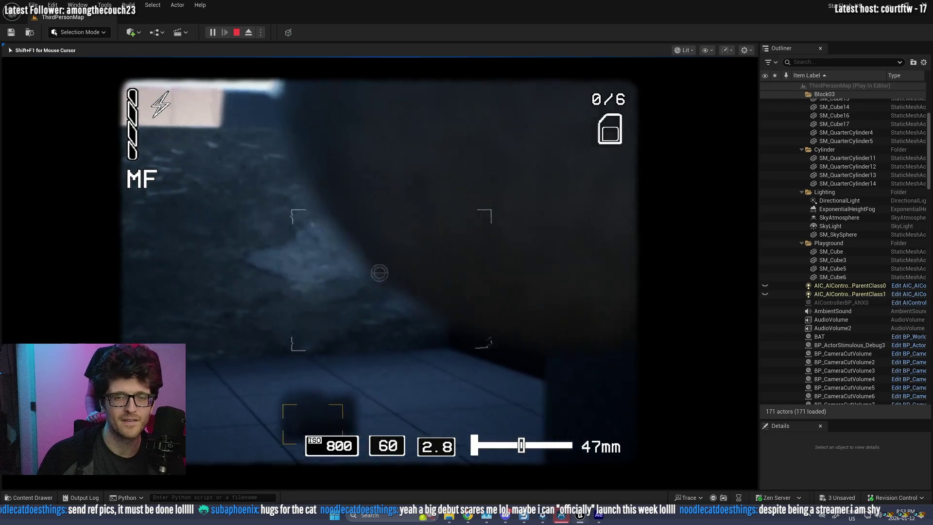
{"action": "key", "text": "e"}
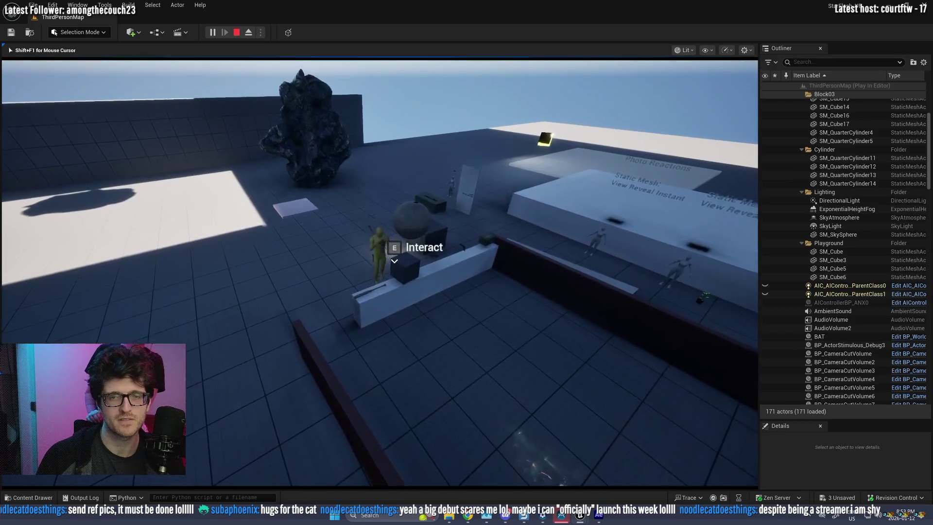
{"action": "key", "text": "e"}
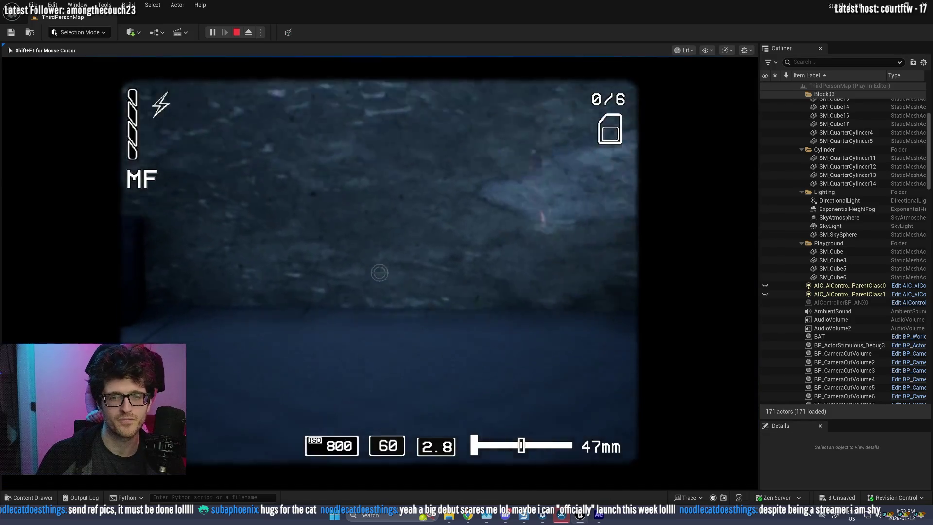
{"action": "scroll", "coordinate": [379, 272], "scroll_direction": "down", "scroll_amount": 5}
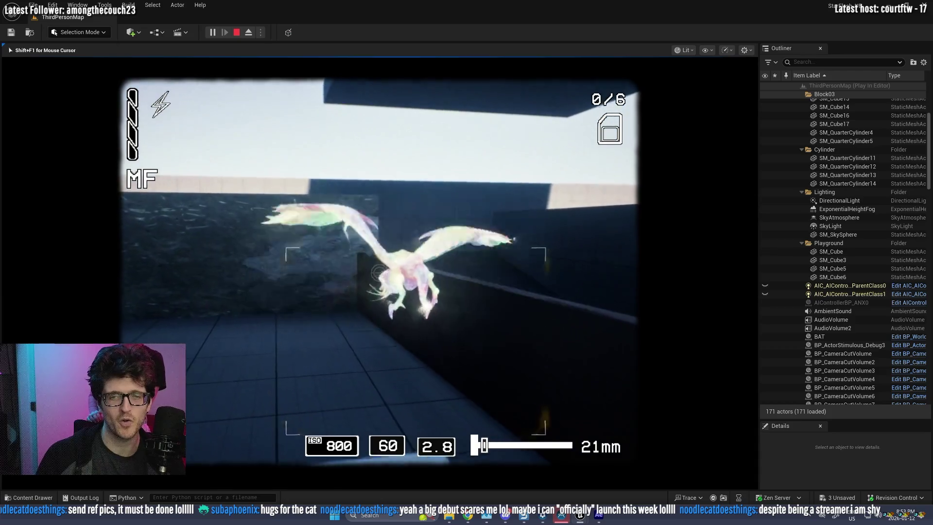
{"action": "key", "text": "f"}
{"action": "key", "text": "f"}
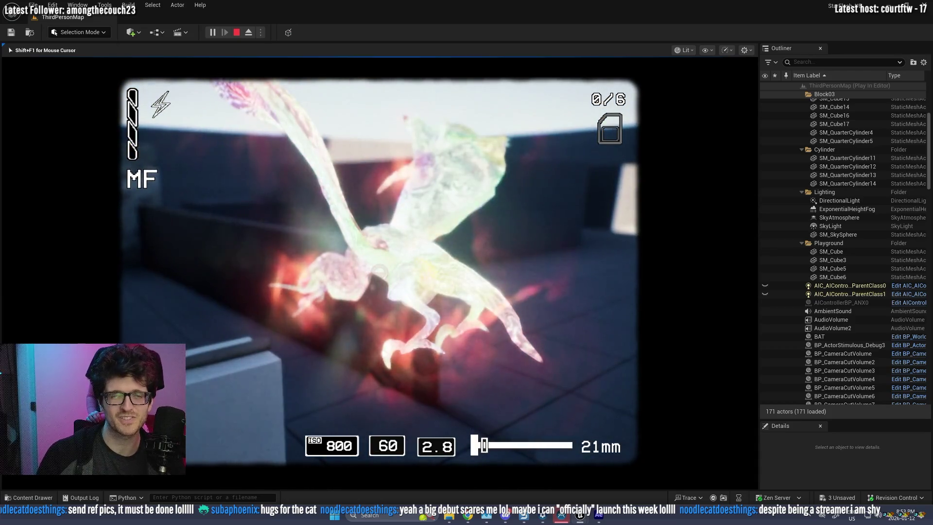
{"action": "scroll", "coordinate": [380, 273], "scroll_direction": "down", "scroll_amount": 2}
{"action": "left_click", "coordinate": [379, 273]}
{"action": "key", "text": "f"}
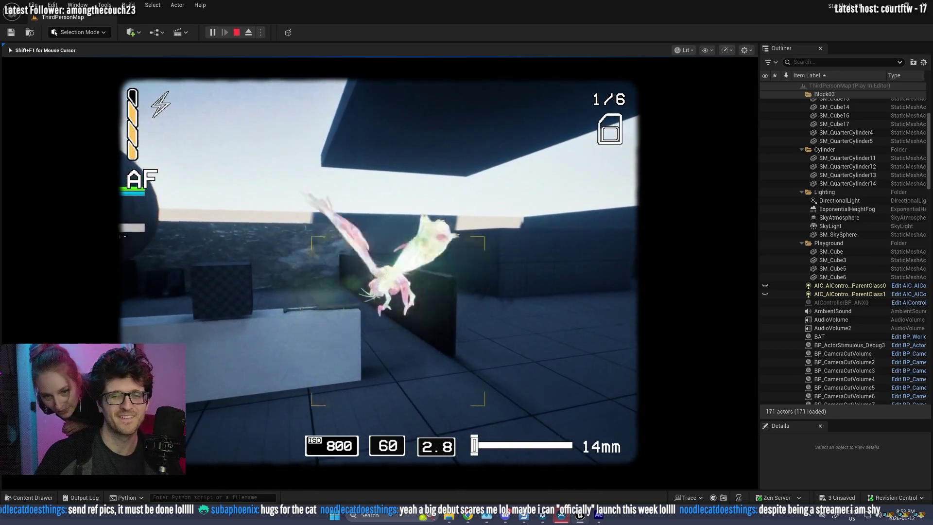
- Take several autofocus flash photos of the glowing bird, then stop the play-test
{"action": "left_click", "coordinate": [380, 272]}
{"action": "key", "text": "f"}
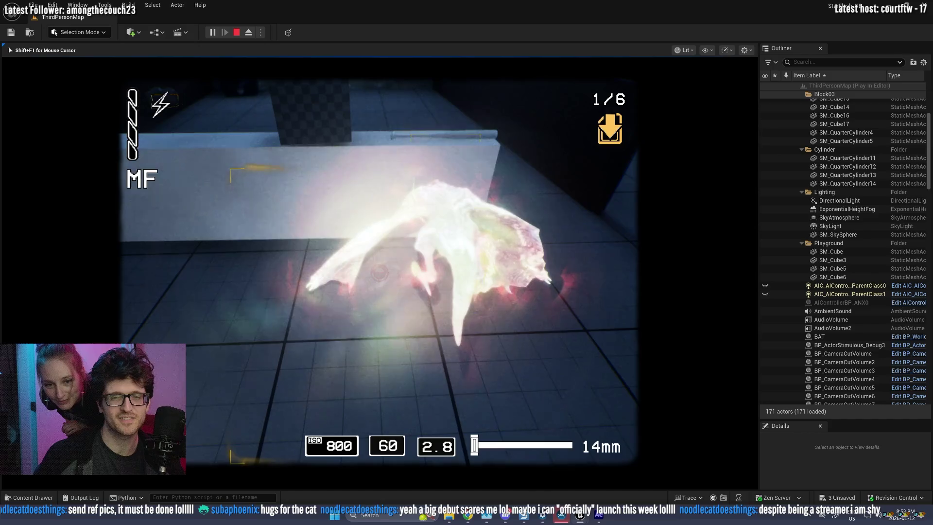
{"action": "key", "text": "f"}
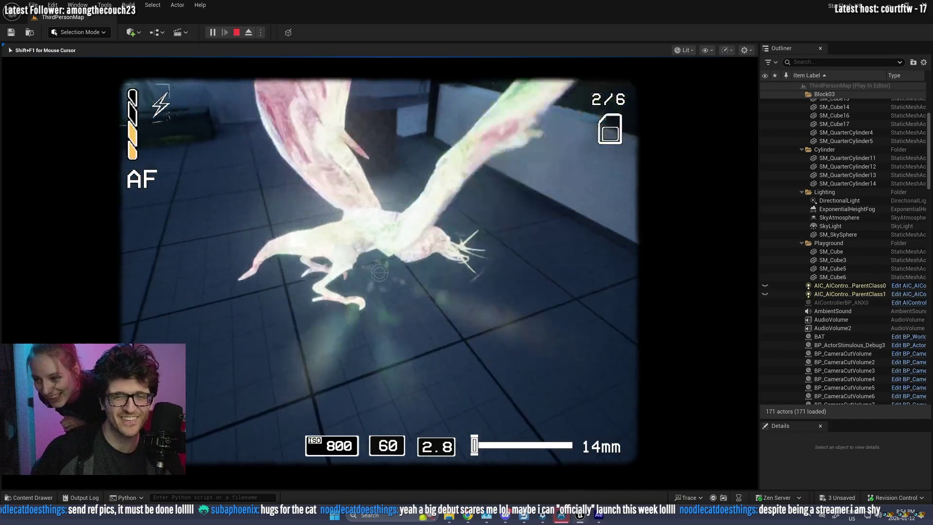
{"action": "left_click", "coordinate": [380, 272]}
{"action": "key", "text": "f"}
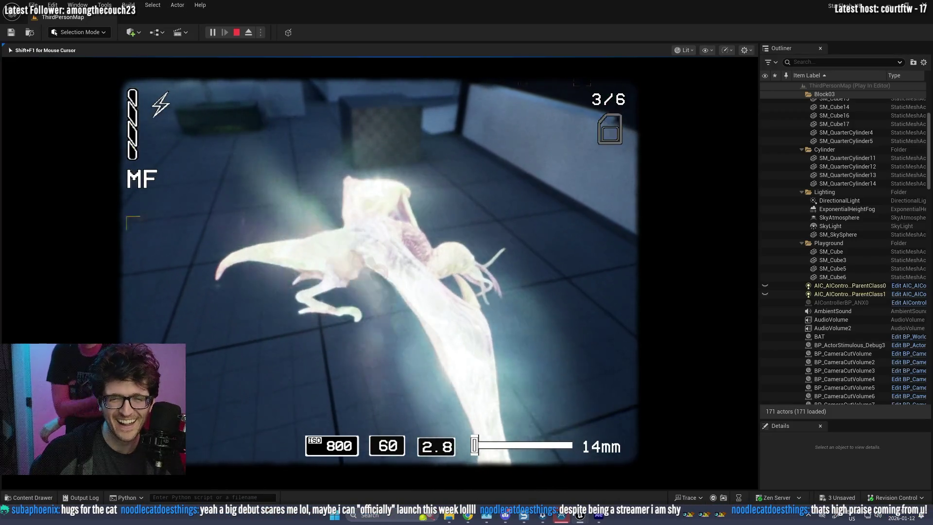
{"action": "key", "text": "f"}
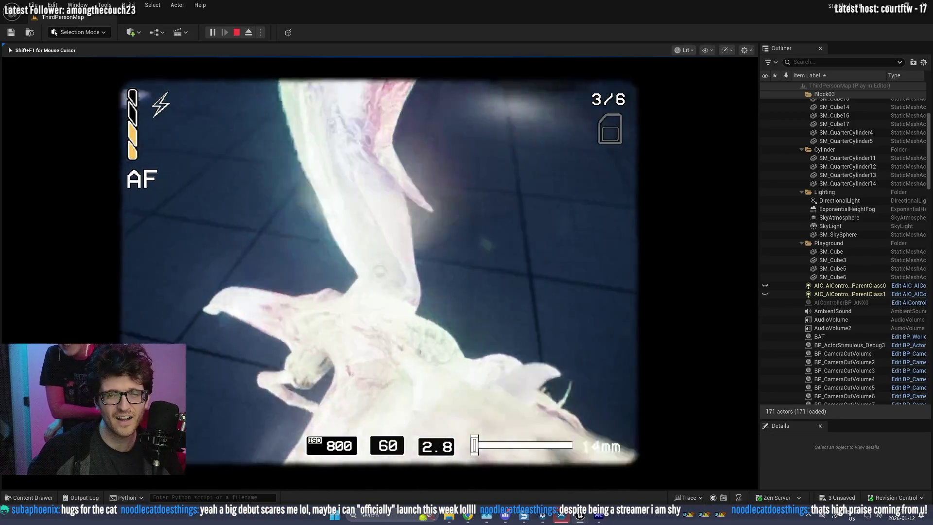
{"action": "left_click", "coordinate": [379, 272]}
{"action": "key", "text": "f"}
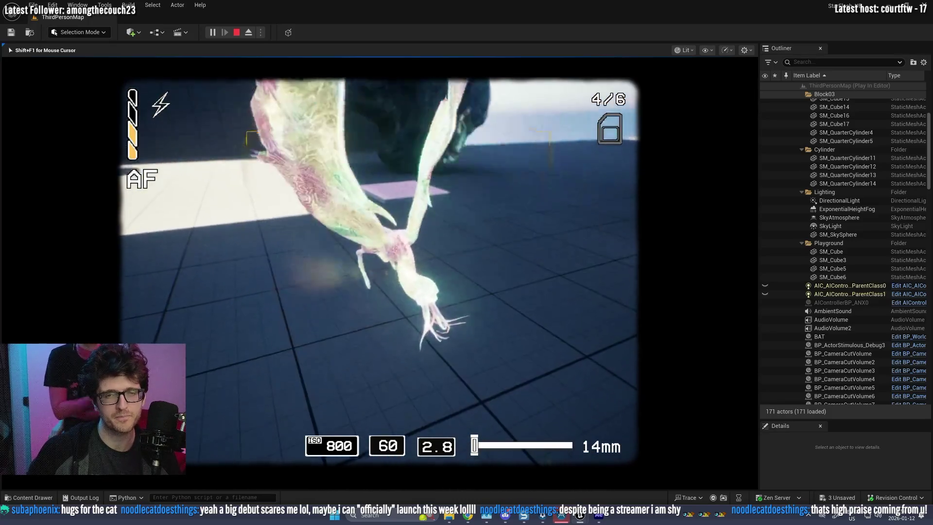
{"action": "left_click", "coordinate": [380, 272]}
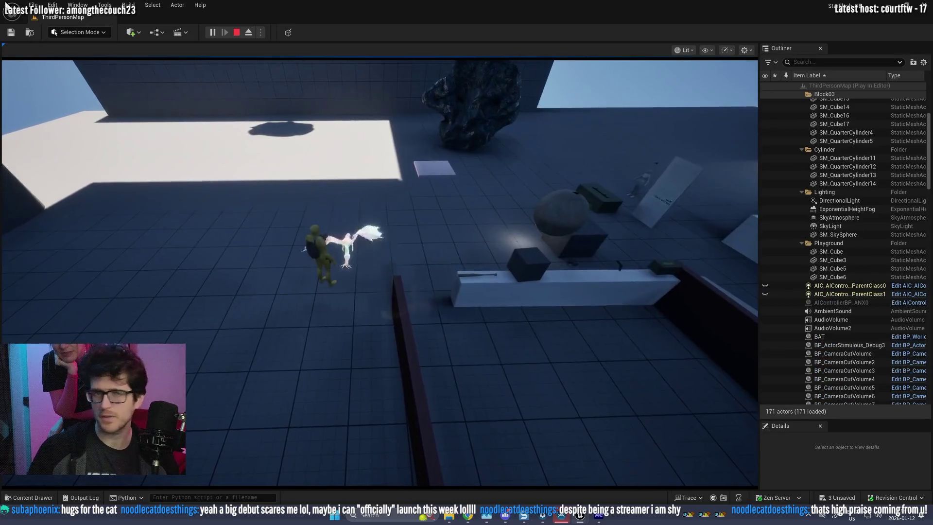
{"action": "key", "text": "shift+F1"}
{"action": "left_click", "coordinate": [236, 32]}
- Set MM_CreatureSkin's AuraStrength default value to 0.0
{"action": "key", "text": "Escape"}
{"action": "key", "text": "ctrl+space"}
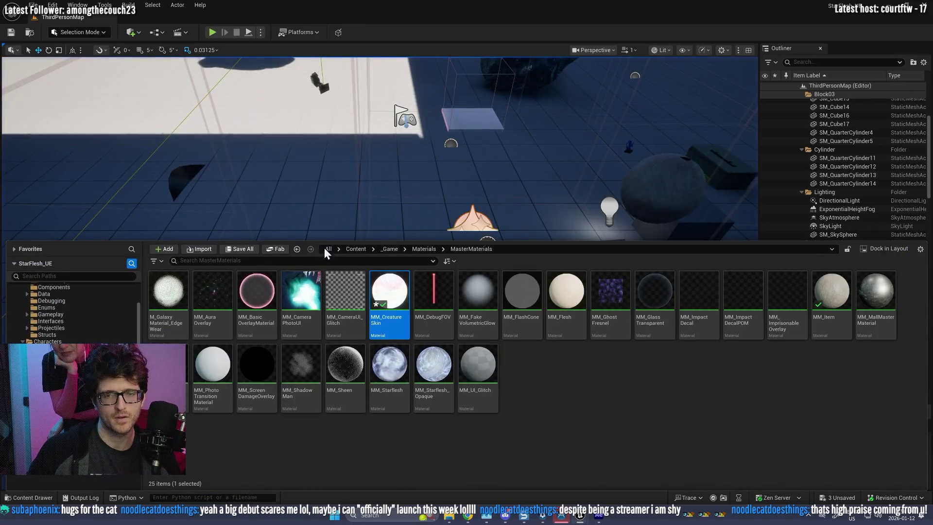
{"action": "key", "text": "ctrl+space"}
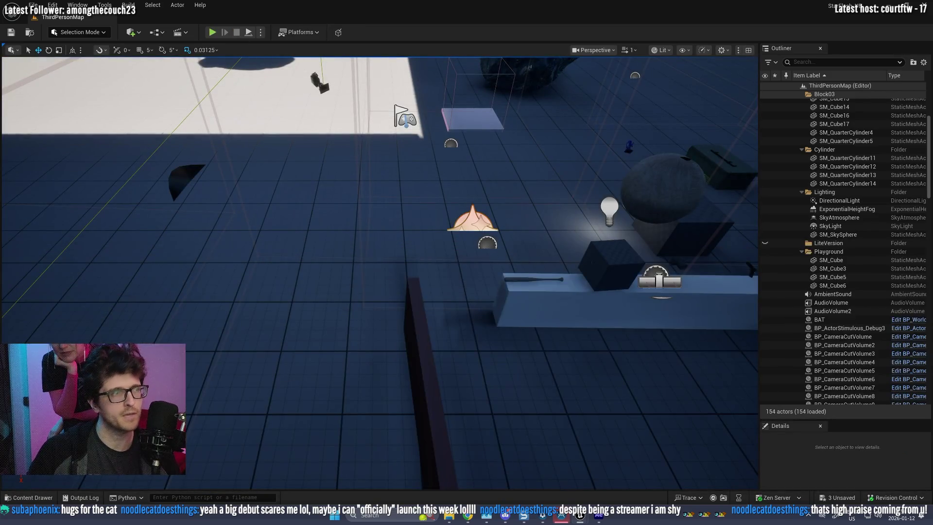
{"action": "key", "text": "alt+Tab"}
{"action": "left_click", "coordinate": [193, 332]}
{"action": "type", "text": "0"}
{"action": "key", "text": "Return"}
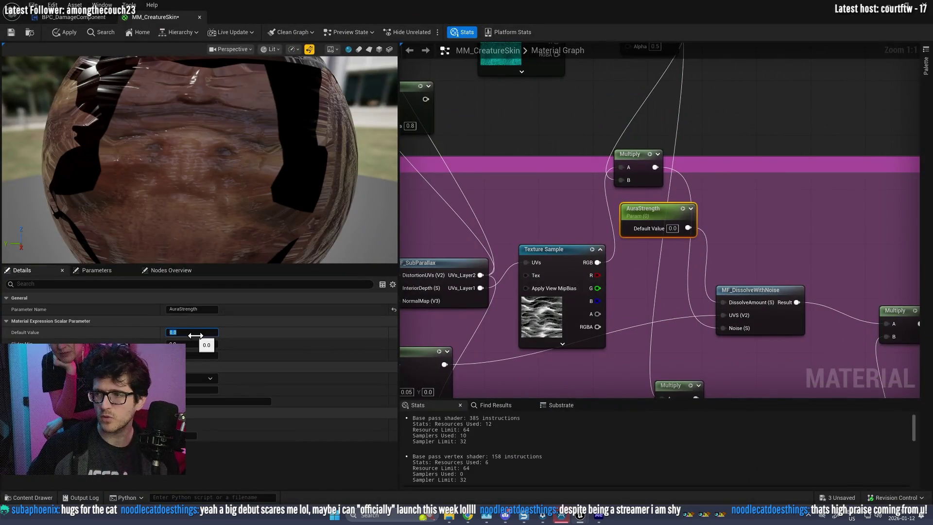
- Raise AuraStrength to about 0.48, inspect the preview sphere from several angles, and save the material
{"action": "mouse_move", "coordinate": [195, 336]}
{"action": "left_mouse_down"}
{"action": "mouse_move", "coordinate": [236, 335]}
{"action": "mouse_move", "coordinate": [194, 333]}
{"action": "left_mouse_up"}
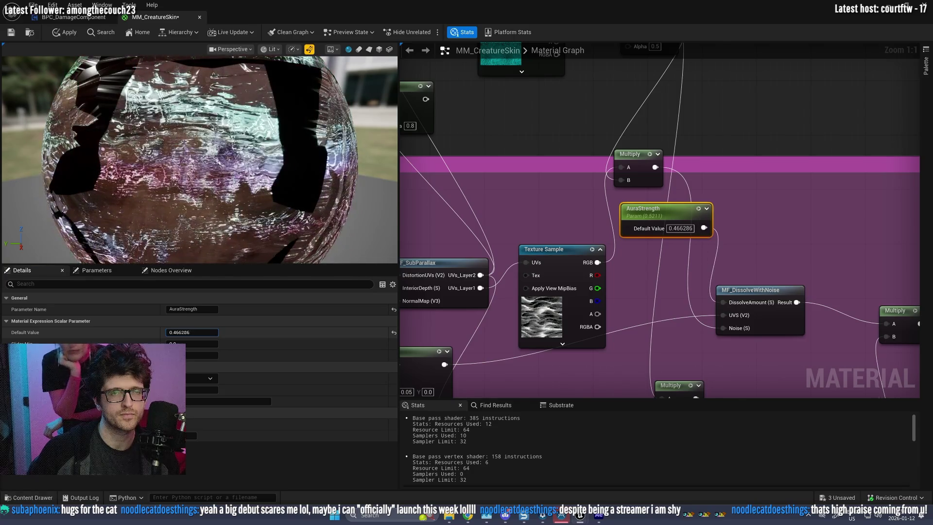
{"action": "scroll", "coordinate": [223, 182], "scroll_direction": "down", "scroll_amount": 6}
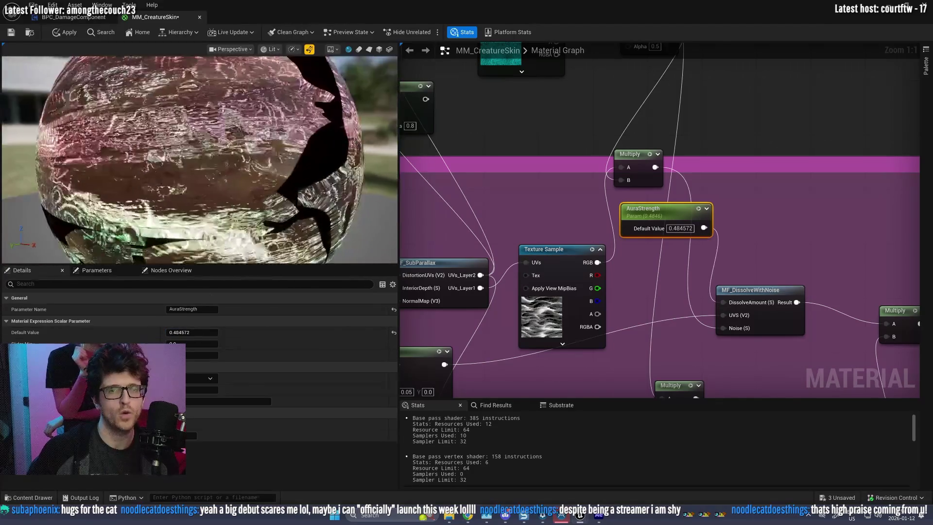
{"action": "left_click_drag", "start_coordinate": [224, 181], "coordinate": [230, 176]}
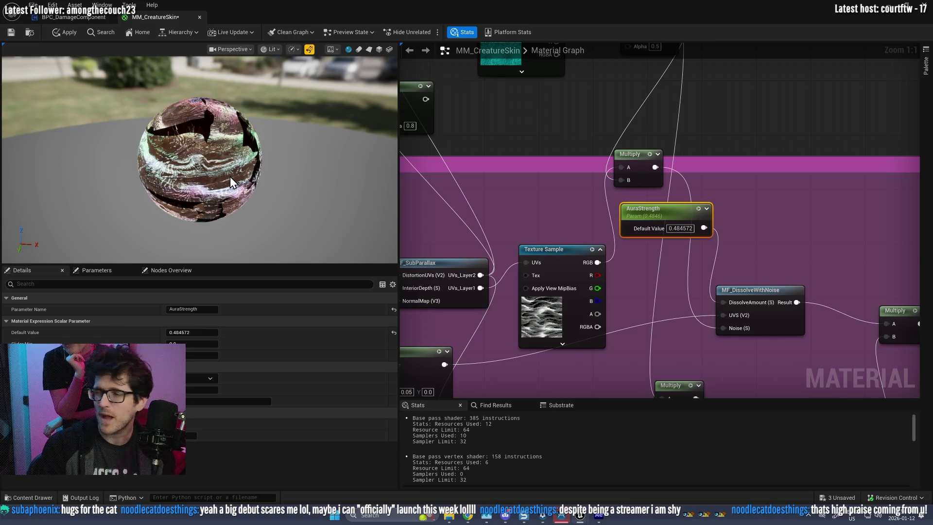
{"action": "left_click_drag", "start_coordinate": [230, 176], "coordinate": [247, 166]}
{"action": "scroll", "coordinate": [247, 165], "scroll_direction": "up", "scroll_amount": 3}
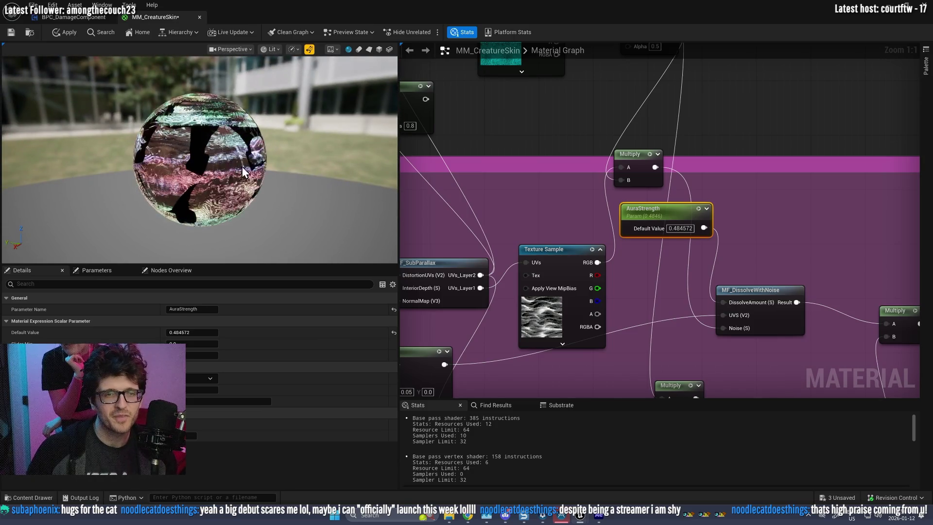
{"action": "scroll", "coordinate": [197, 168], "scroll_direction": "up", "scroll_amount": 5}
{"action": "scroll", "coordinate": [197, 168], "scroll_direction": "down", "scroll_amount": 4}
{"action": "scroll", "coordinate": [188, 171], "scroll_direction": "up", "scroll_amount": 2}
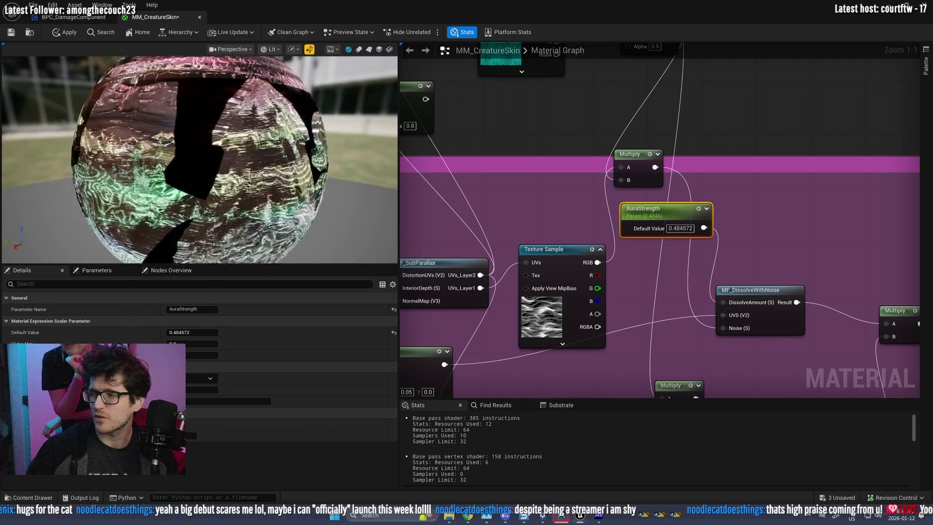
{"action": "left_click", "coordinate": [10, 31]}
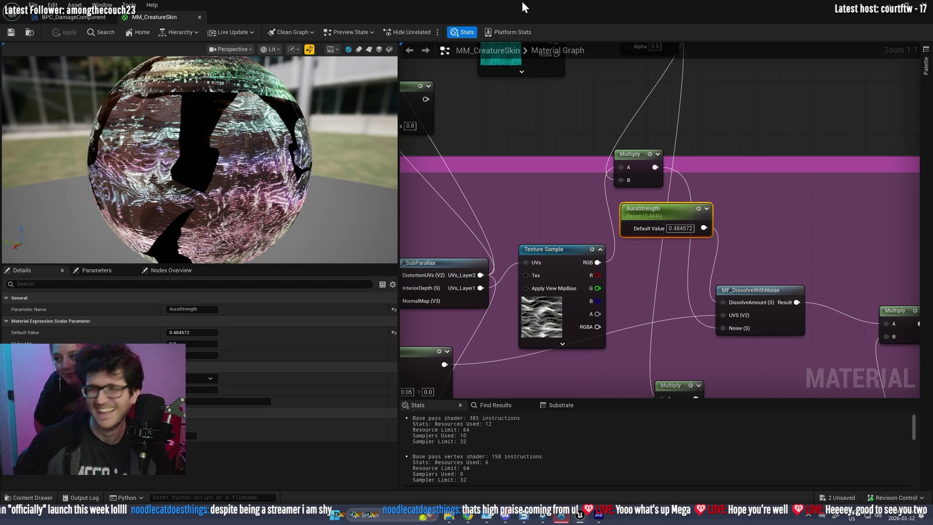
- Set AuraStrength's default value to 1.0 and nudge MF_DissolveWithNoise down-right
{"action": "mouse_move", "coordinate": [681, 226]}
{"action": "left_mouse_down"}
{"action": "mouse_move", "coordinate": [566, 213]}
{"action": "mouse_move", "coordinate": [587, 234]}
{"action": "left_mouse_up"}
{"action": "left_click", "coordinate": [578, 234]}
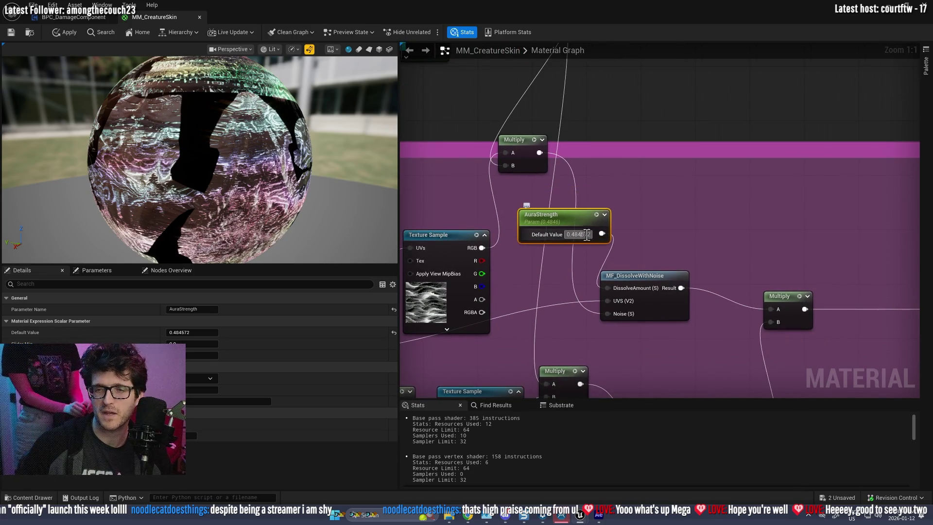
{"action": "type", "text": "1"}
{"action": "key", "text": "Return"}
{"action": "left_click", "coordinate": [658, 233]}
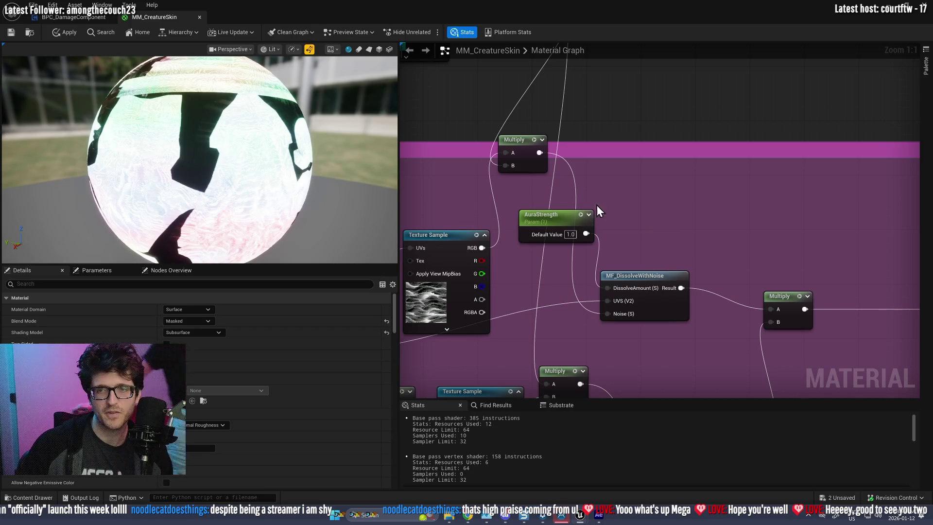
{"action": "scroll", "coordinate": [594, 194], "scroll_direction": "down", "scroll_amount": 3}
{"action": "left_click_drag", "start_coordinate": [558, 223], "coordinate": [587, 237]}
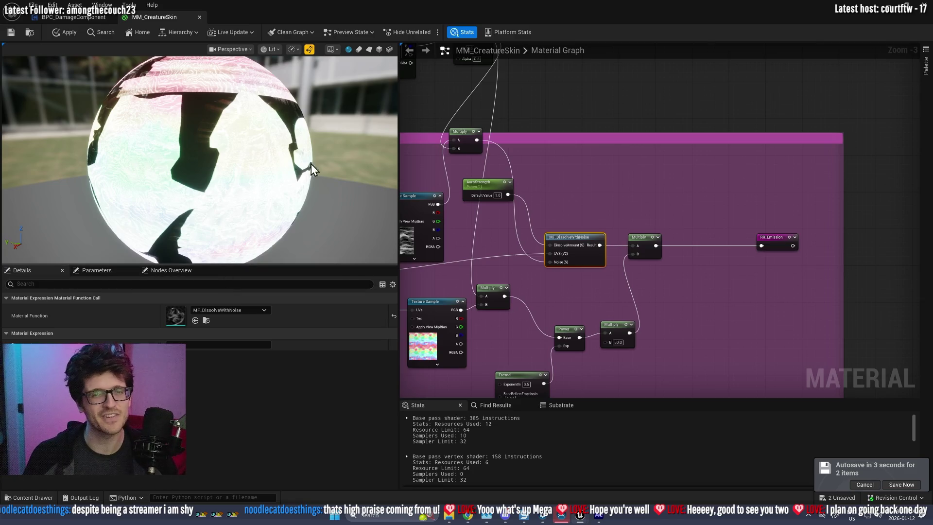
{"action": "scroll", "coordinate": [608, 223], "scroll_direction": "up", "scroll_amount": 2}
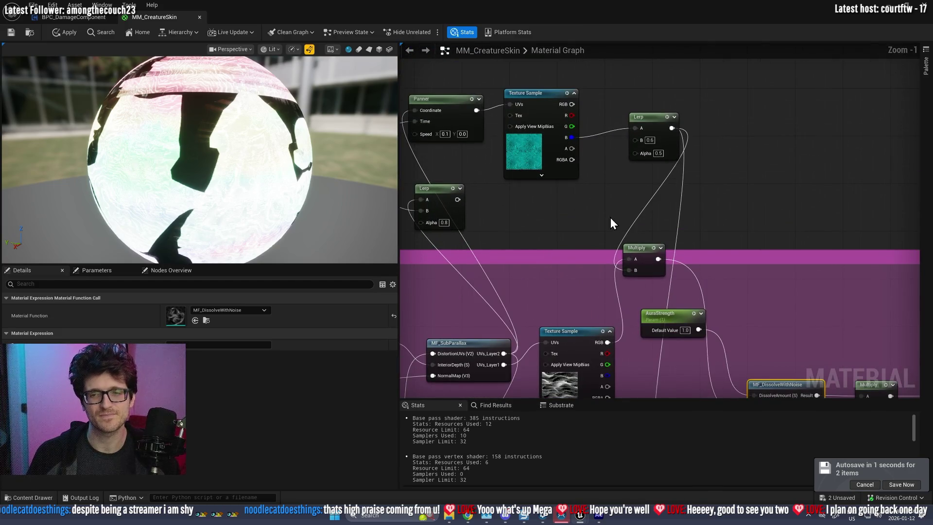
- Preview the Lerp node, then the upper Multiply node, on the sphere
{"action": "right_click", "coordinate": [658, 121]}
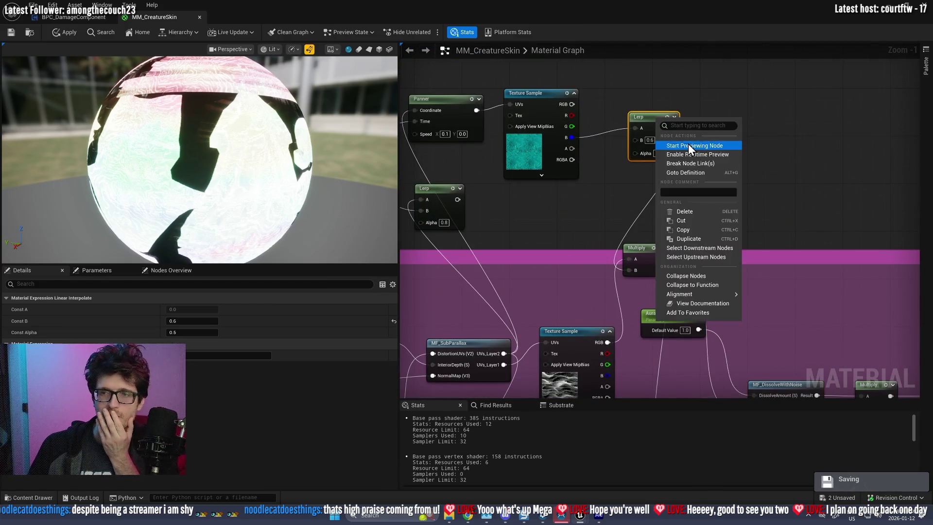
{"action": "left_click", "coordinate": [688, 146]}
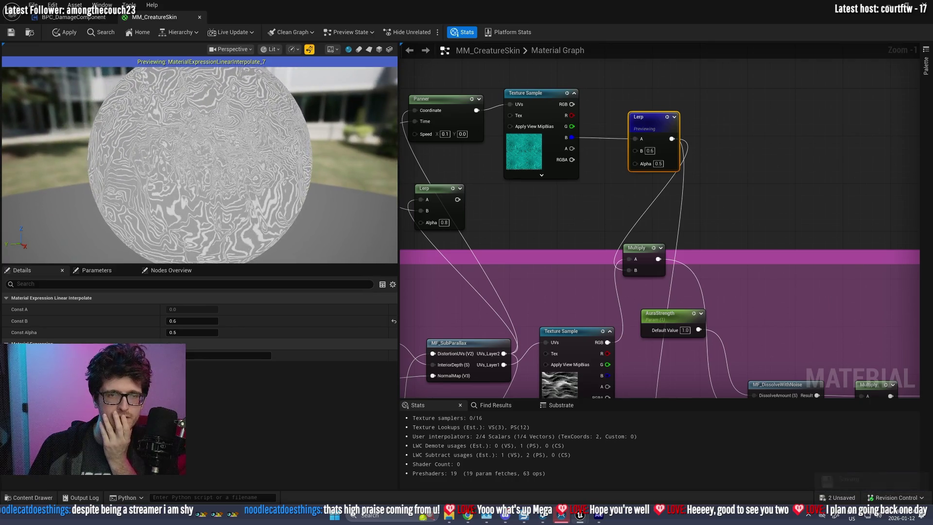
{"action": "left_click_drag", "start_coordinate": [631, 253], "coordinate": [591, 203]}
{"action": "right_click", "coordinate": [593, 216]}
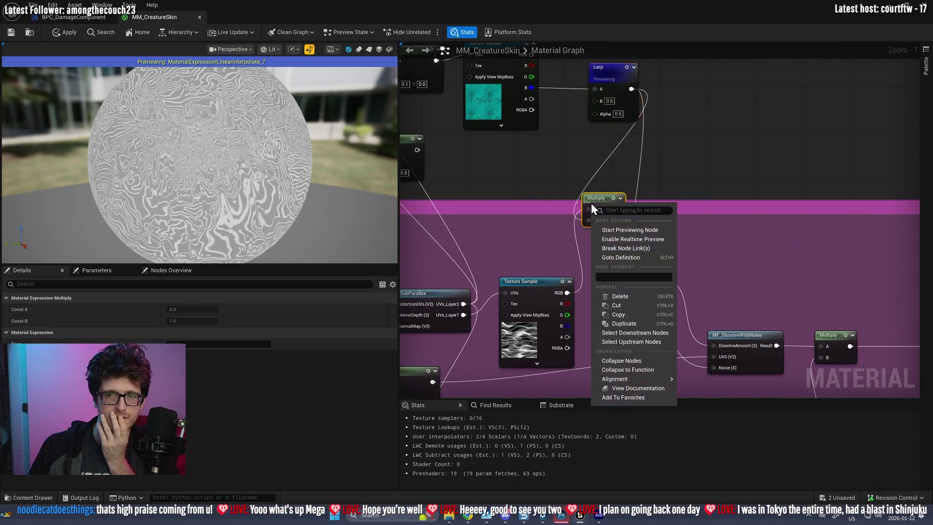
{"action": "left_click", "coordinate": [633, 229]}
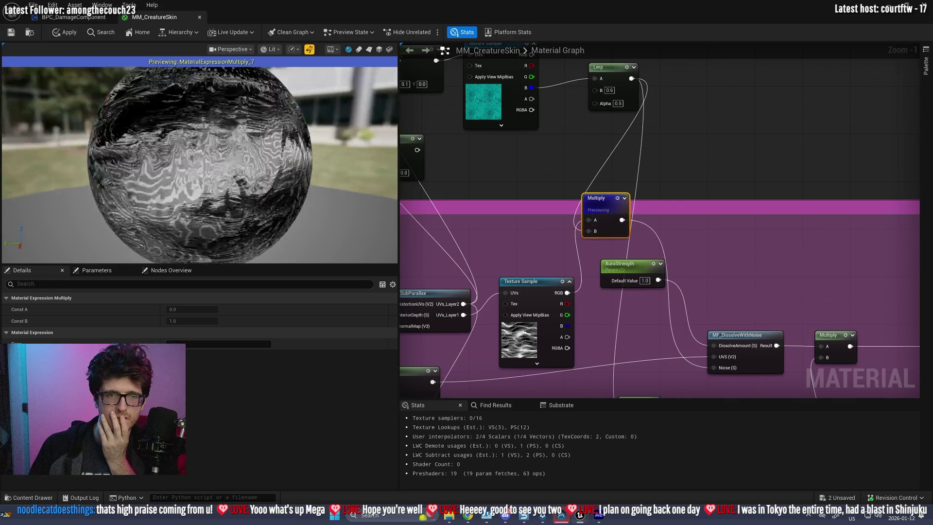
- Set the Panner's Speed Y to 0.2
{"action": "left_click_drag", "start_coordinate": [562, 136], "coordinate": [756, 179]}
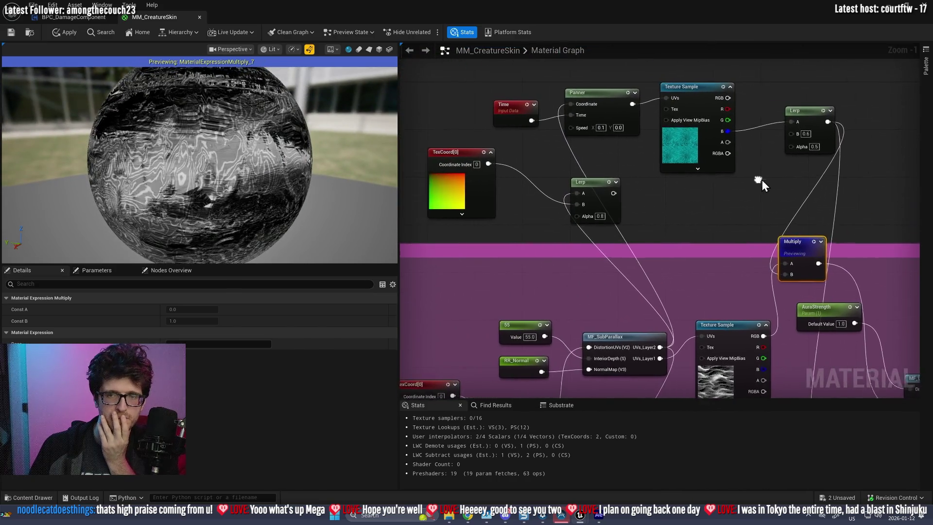
{"action": "scroll", "coordinate": [683, 181], "scroll_direction": "up", "scroll_amount": 1}
{"action": "left_click", "coordinate": [614, 122]}
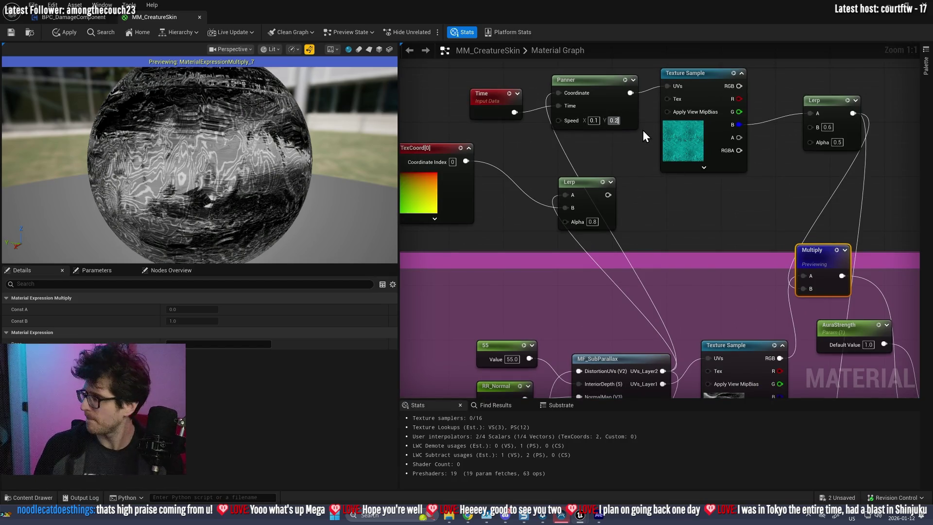
{"action": "key", "text": "Return"}
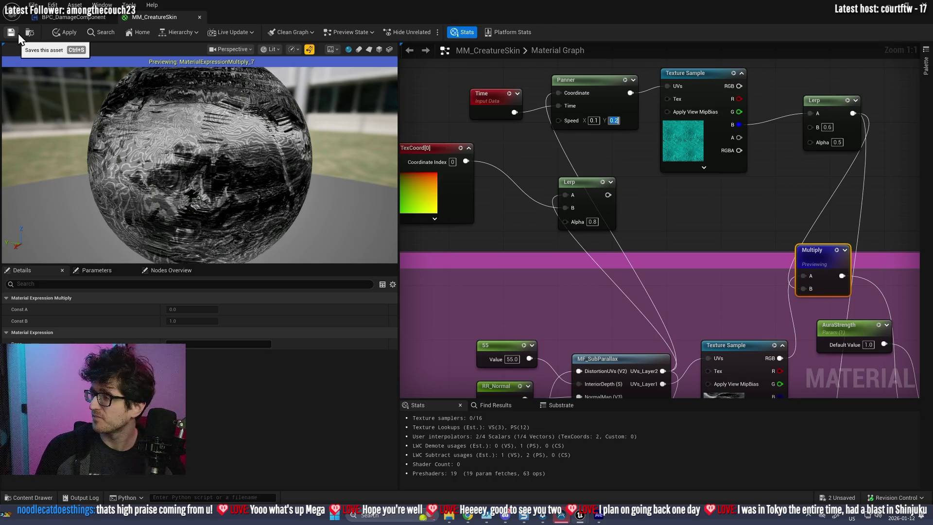
- Turn on Realtime so the preview sphere animates live
{"action": "left_click_drag", "start_coordinate": [716, 185], "coordinate": [642, 205]}
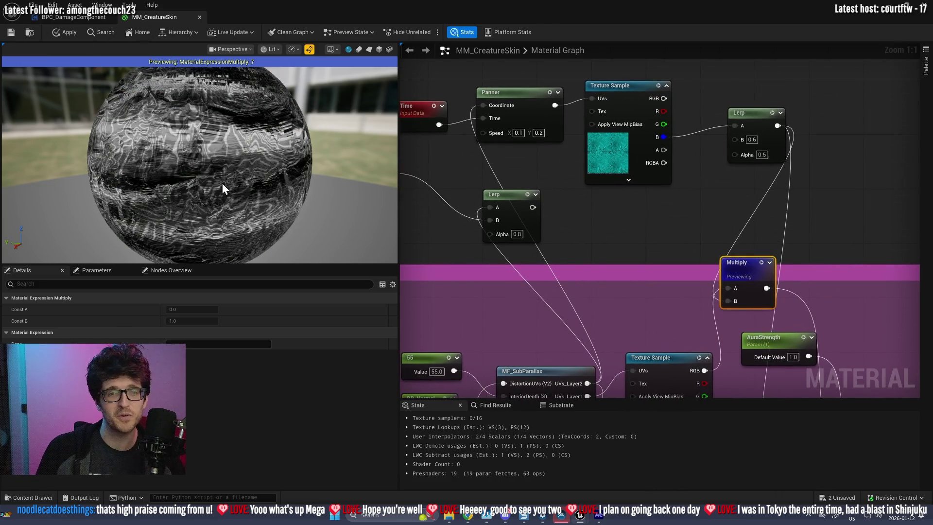
{"action": "left_click", "coordinate": [309, 49]}
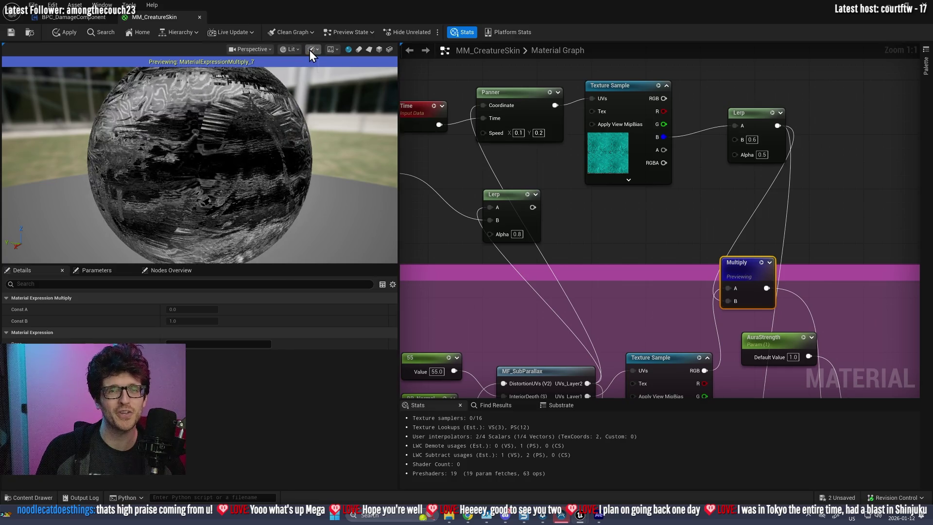
{"action": "left_click_drag", "start_coordinate": [197, 205], "coordinate": [232, 182]}
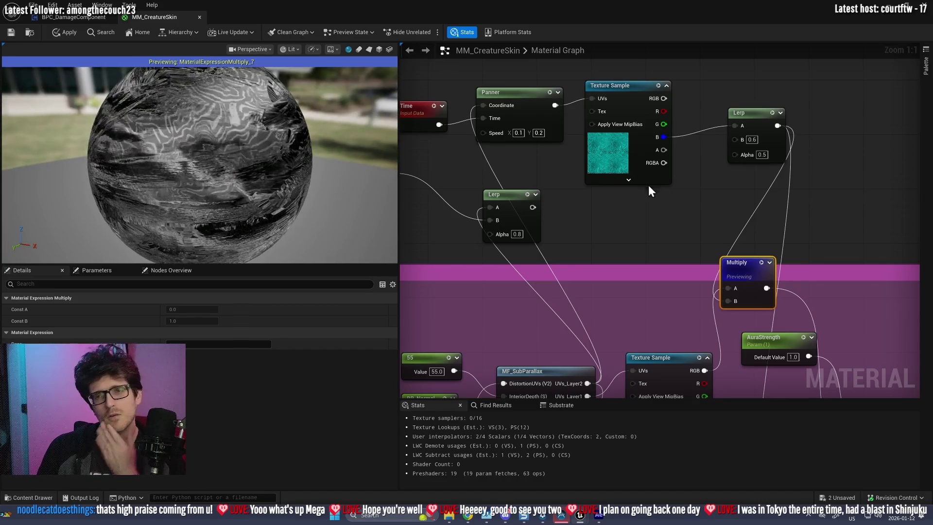
- Set the upper Lerp node's B value to 0.2 and apply the material
{"action": "left_click", "coordinate": [752, 140]}
{"action": "type", "text": "0.2"}
{"action": "key", "text": "Return"}
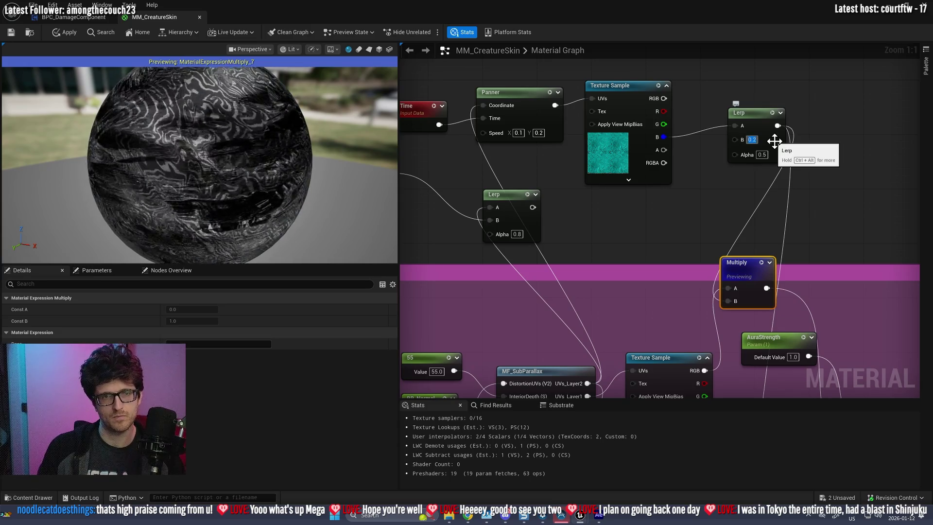
{"action": "left_click_drag", "start_coordinate": [324, 200], "coordinate": [287, 197]}
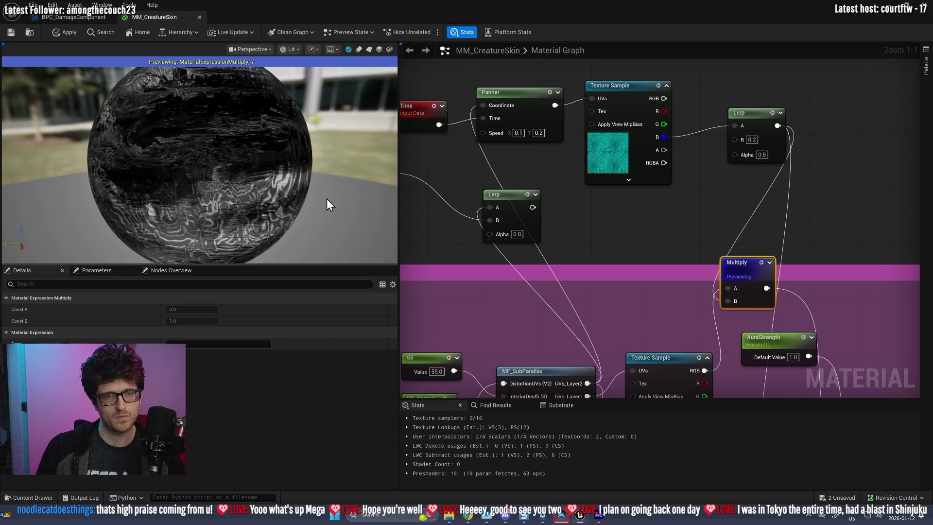
{"action": "left_click", "coordinate": [65, 33]}
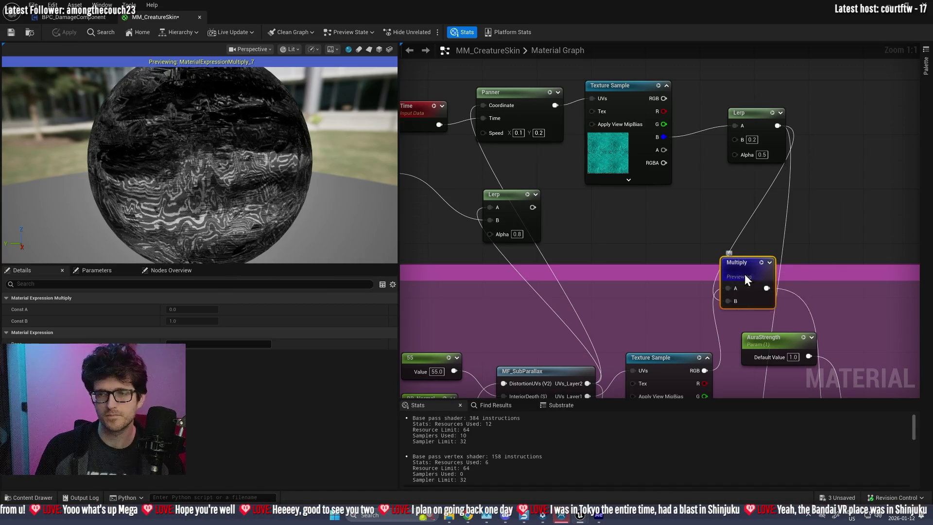
- Stop previewing the Multiply node and add a Fresnel node, pulling a wire from its output
{"action": "right_click", "coordinate": [745, 275]}
{"action": "left_click", "coordinate": [774, 301]}
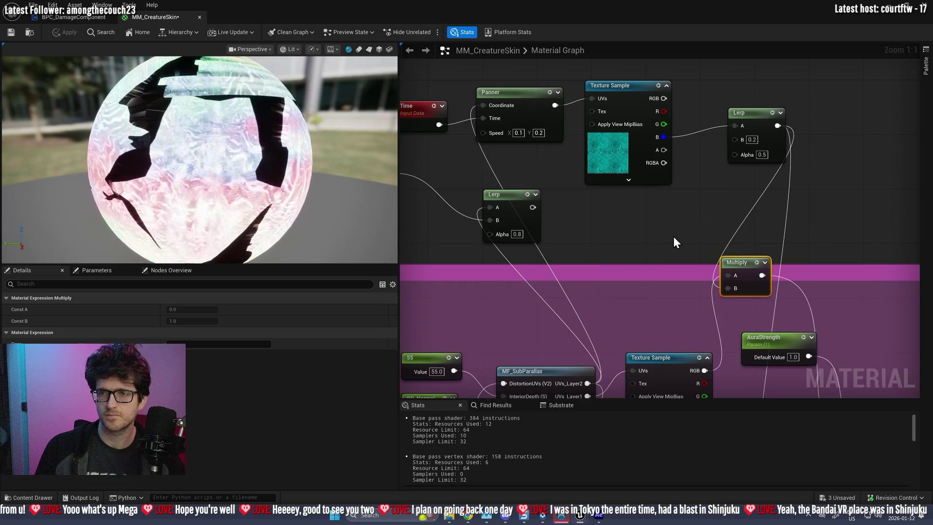
{"action": "right_click", "coordinate": [657, 207]}
{"action": "type", "text": "fre"}
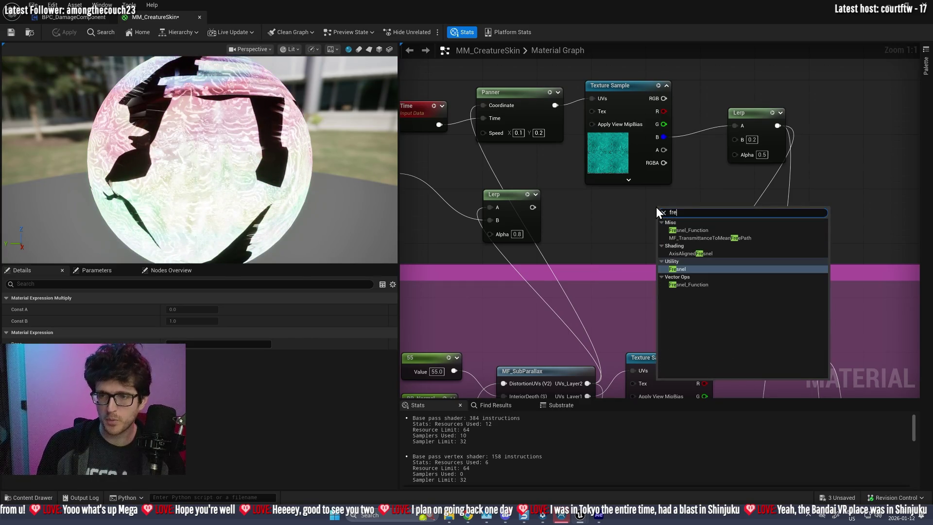
{"action": "key", "text": "Return"}
{"action": "scroll", "coordinate": [670, 219], "scroll_direction": "down", "scroll_amount": 4}
{"action": "mouse_move", "coordinate": [664, 253]}
{"action": "left_mouse_down"}
{"action": "mouse_move", "coordinate": [560, 56]}
{"action": "mouse_move", "coordinate": [593, 206]}
{"action": "mouse_move", "coordinate": [602, 202]}
{"action": "left_mouse_up"}
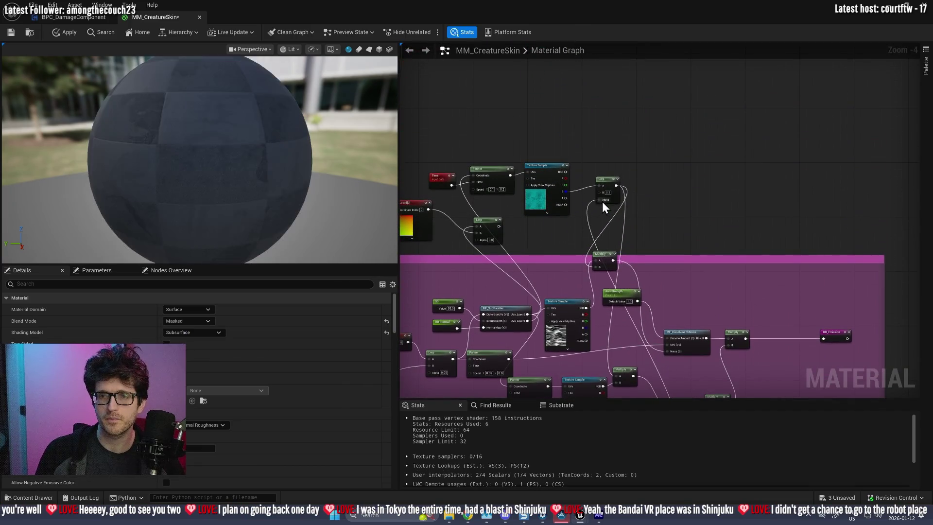
- Preview the upper Lerp node's output on the sphere
{"action": "right_click", "coordinate": [614, 184]}
{"action": "left_click", "coordinate": [607, 178]}
{"action": "right_click", "coordinate": [607, 178]}
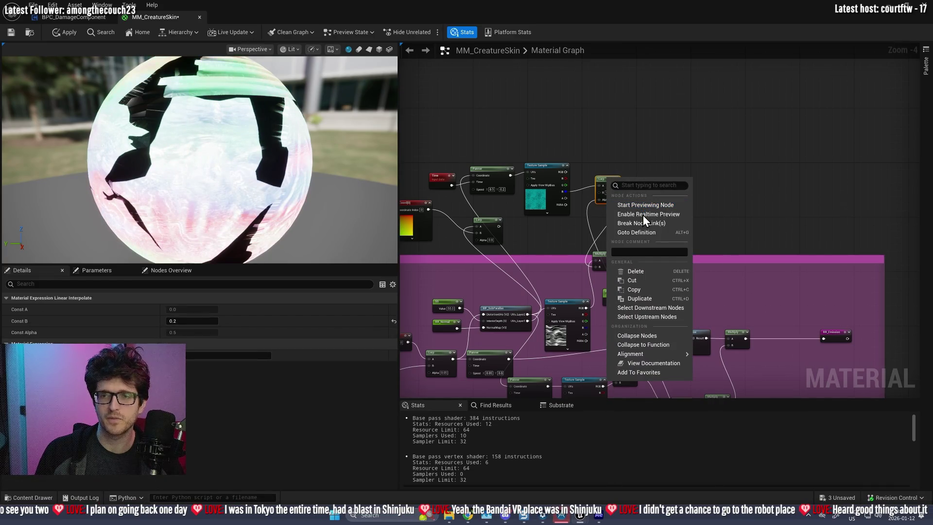
{"action": "left_click", "coordinate": [666, 206]}
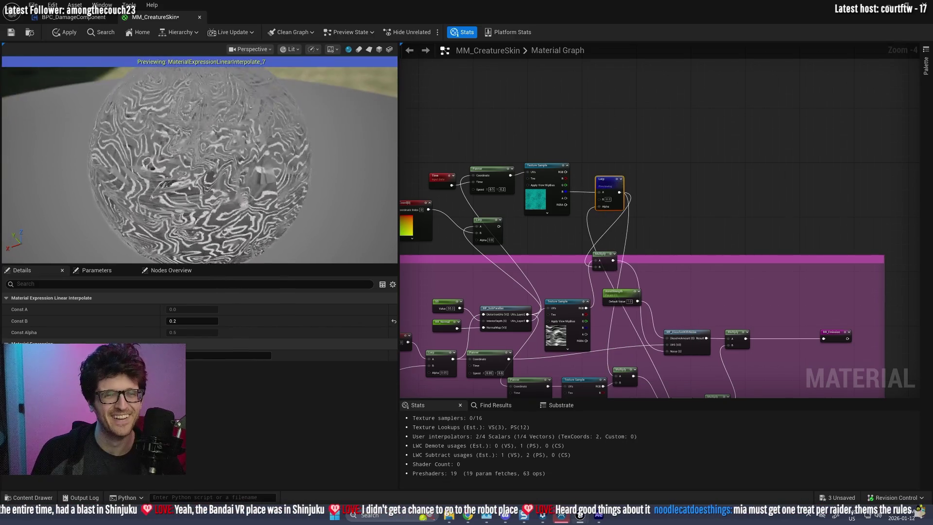
{"action": "scroll", "coordinate": [634, 157], "scroll_direction": "up", "scroll_amount": 1}
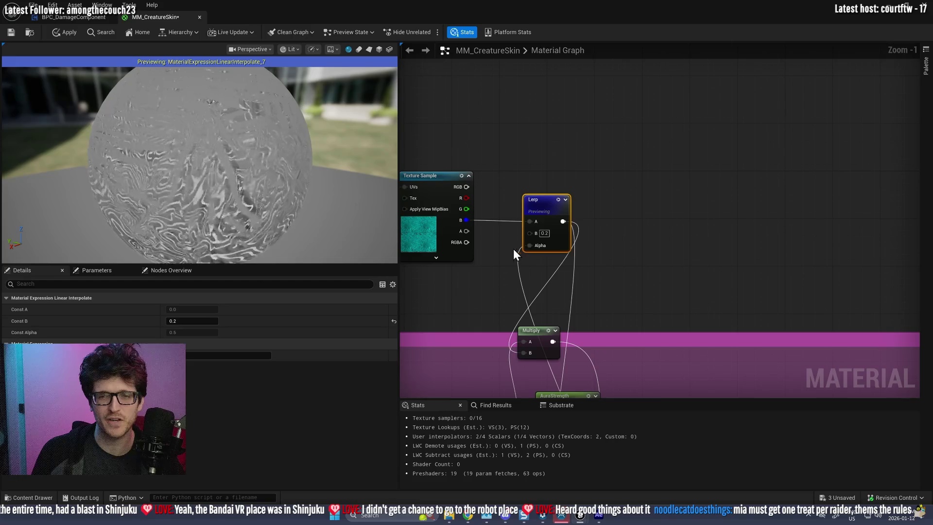
{"action": "scroll", "coordinate": [527, 248], "scroll_direction": "down", "scroll_amount": 1}
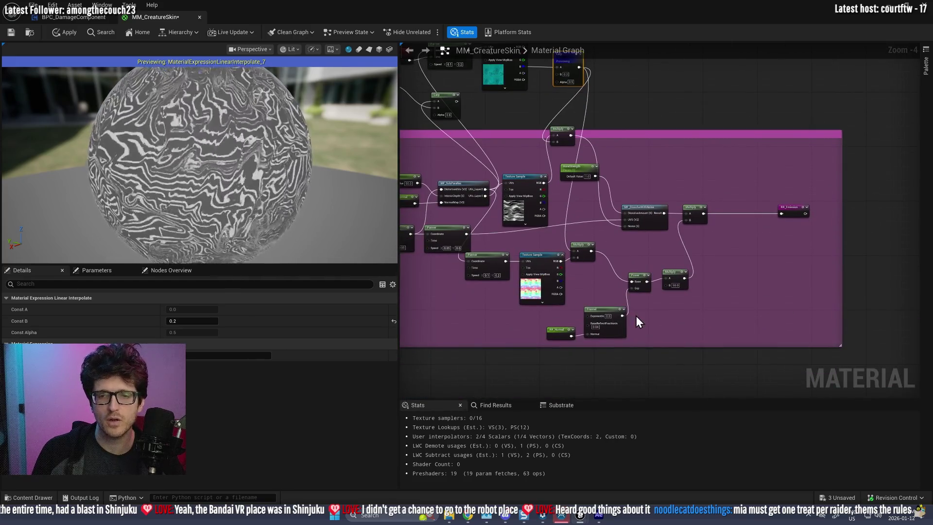
- Move the Fresnel node just above the purple comment box
{"action": "left_click", "coordinate": [599, 316]}
{"action": "mouse_move", "coordinate": [605, 331]}
{"action": "left_mouse_down"}
{"action": "mouse_move", "coordinate": [535, 204]}
{"action": "mouse_move", "coordinate": [526, 233]}
{"action": "mouse_move", "coordinate": [563, 281]}
{"action": "left_mouse_up"}
{"action": "scroll", "coordinate": [527, 233], "scroll_direction": "up", "scroll_amount": 3}
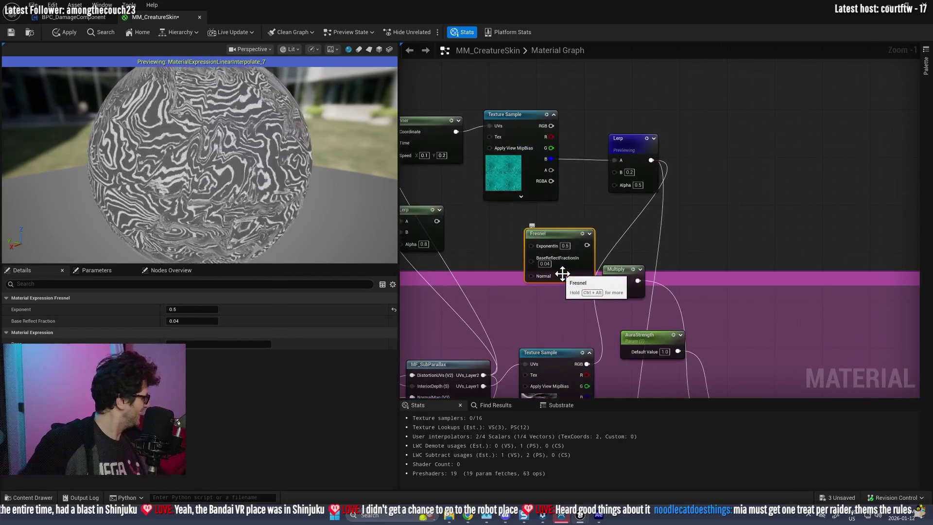
- Preview the Fresnel node on the sphere and set its exponent to 1.0
{"action": "right_click", "coordinate": [556, 236]}
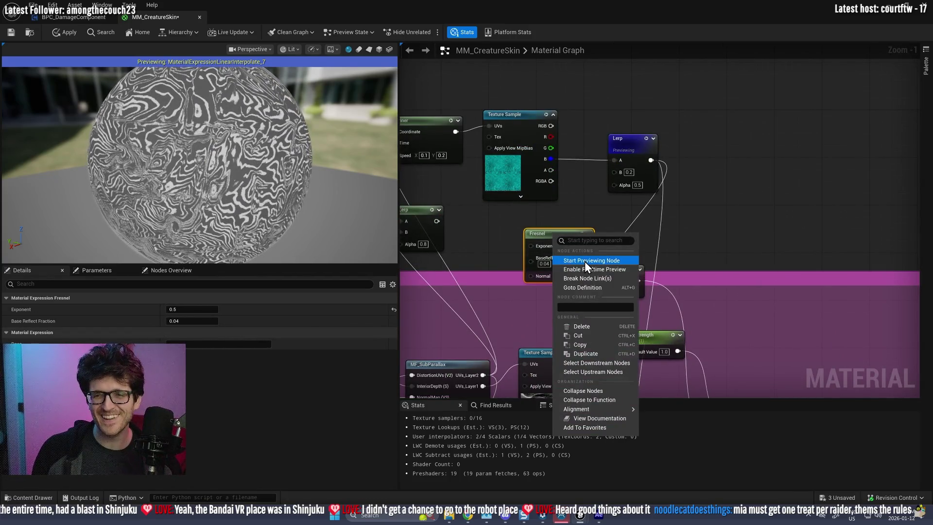
{"action": "left_click", "coordinate": [585, 262]}
{"action": "left_click_drag", "start_coordinate": [558, 255], "coordinate": [539, 237]}
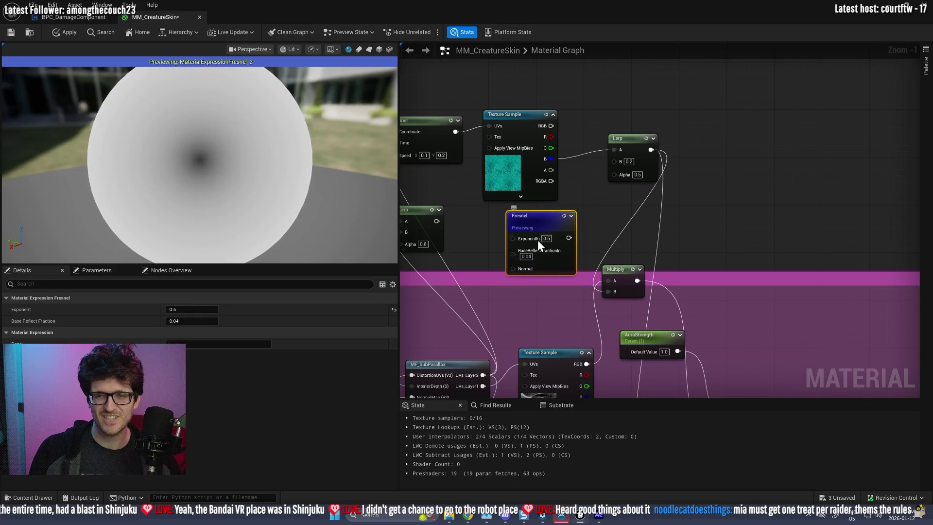
{"action": "left_click", "coordinate": [537, 256]}
{"action": "left_click", "coordinate": [547, 238]}
{"action": "type", "text": "1"}
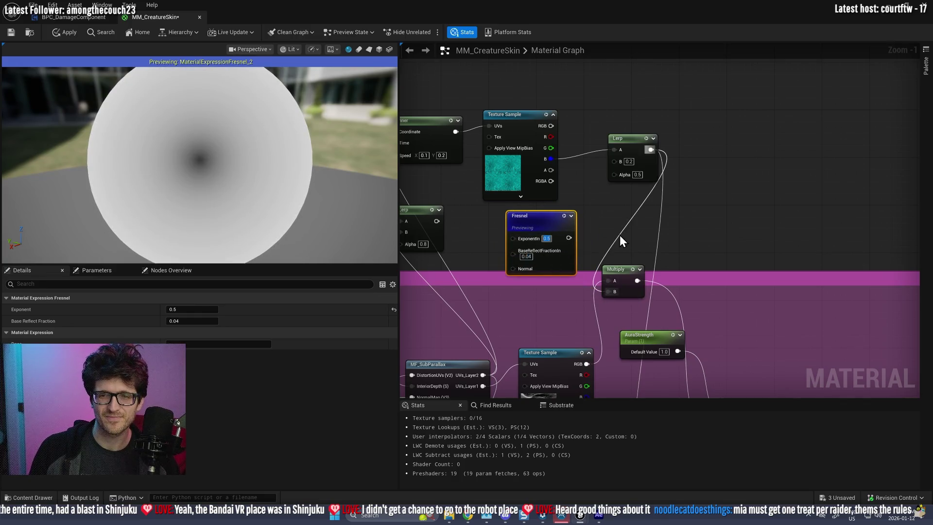
{"action": "left_click", "coordinate": [607, 219]}
- Try Fresnel base reflect fraction values of 0.1, 0.01 and 0.001
{"action": "left_click", "coordinate": [526, 256]}
{"action": "type", "text": "0.1"}
{"action": "left_click", "coordinate": [598, 242]}
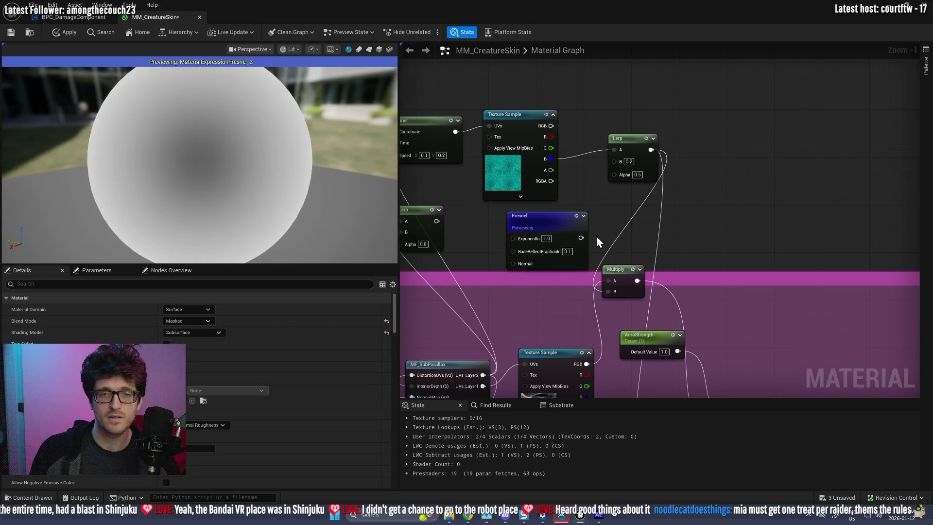
{"action": "left_click", "coordinate": [568, 252]}
{"action": "type", "text": "0.01"}
{"action": "key", "text": "Return"}
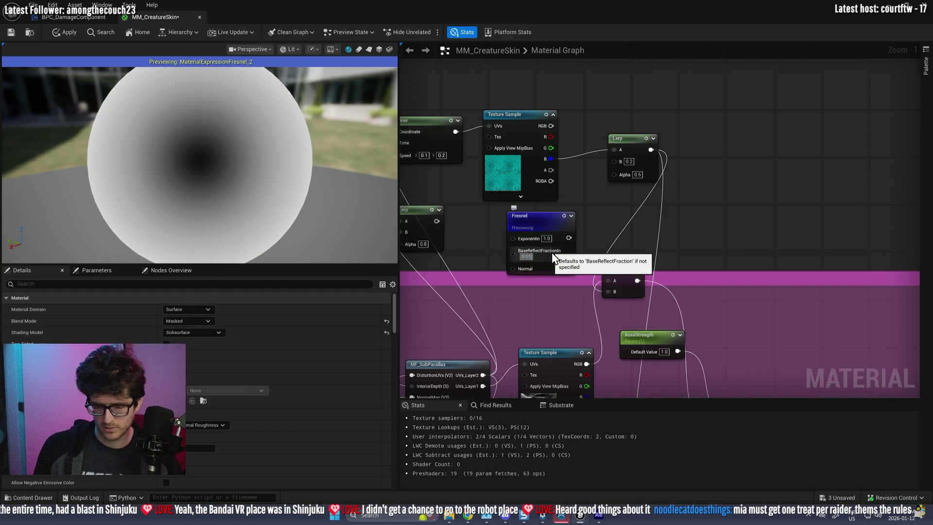
{"action": "type", "text": "0.001"}
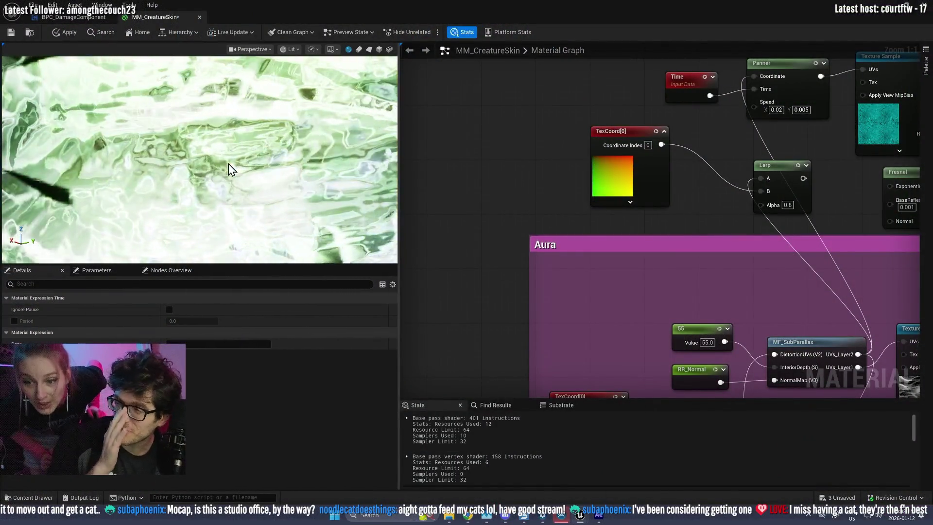
- Save MM_CreatureSkin, select the Time-fed Sine node (Period 20), and apply the changes
{"action": "scroll", "coordinate": [247, 160], "scroll_direction": "down", "scroll_amount": 5}
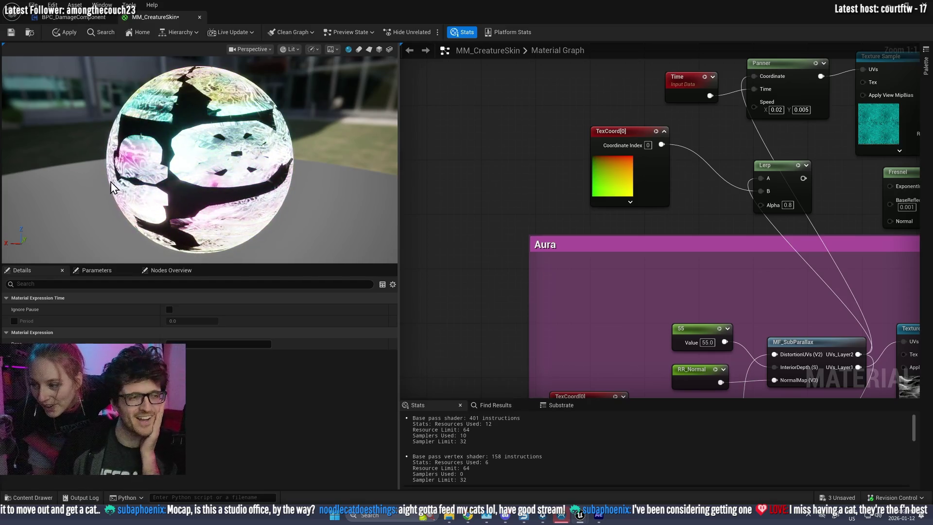
{"action": "left_click", "coordinate": [10, 34]}
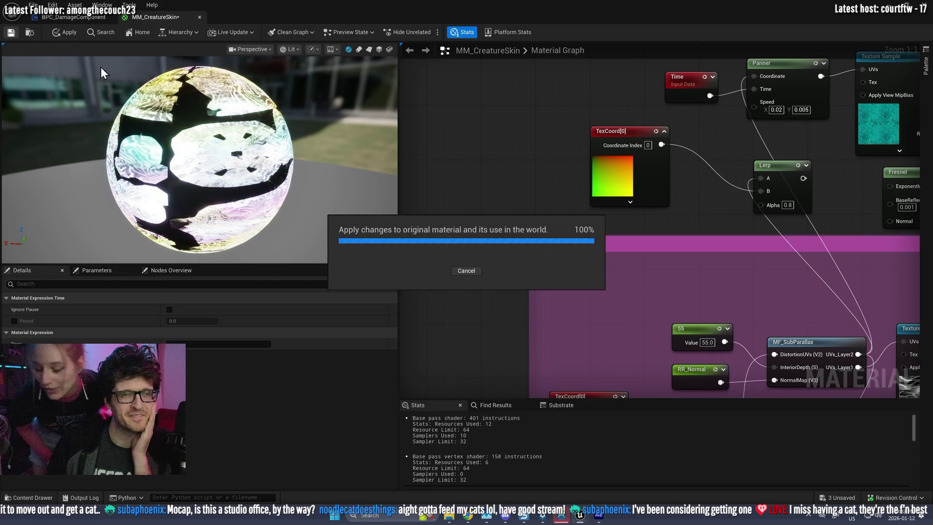
{"action": "mouse_move", "coordinate": [735, 322]}
{"action": "left_mouse_down"}
{"action": "mouse_move", "coordinate": [762, 307]}
{"action": "mouse_move", "coordinate": [635, 223]}
{"action": "left_mouse_up"}
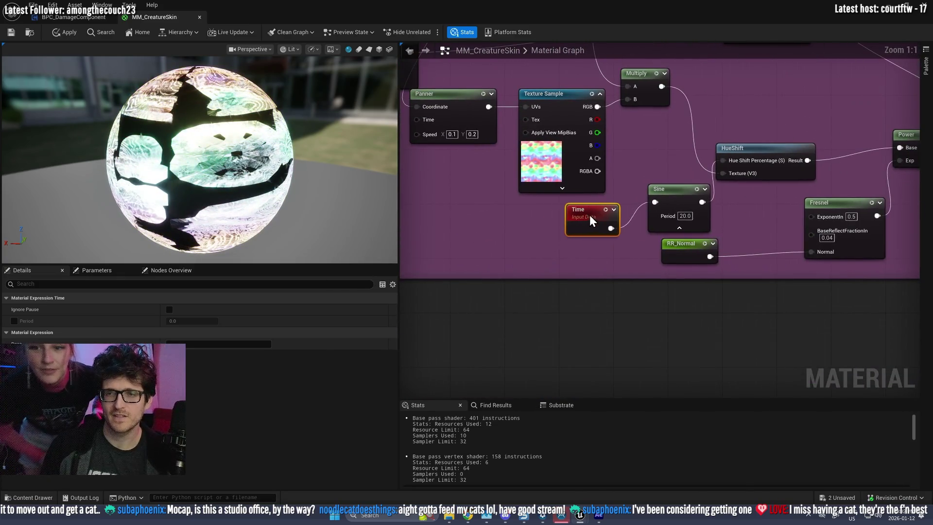
{"action": "left_click", "coordinate": [687, 195]}
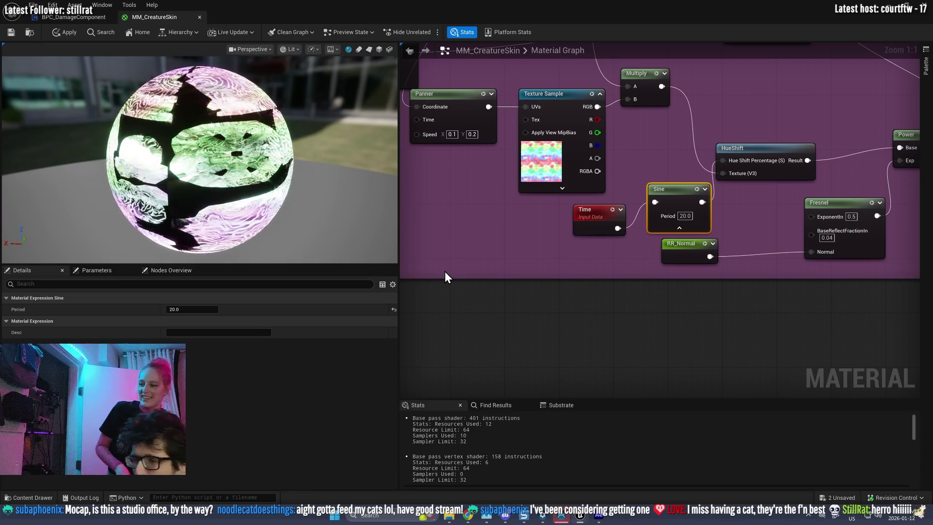
{"action": "left_click", "coordinate": [13, 34]}
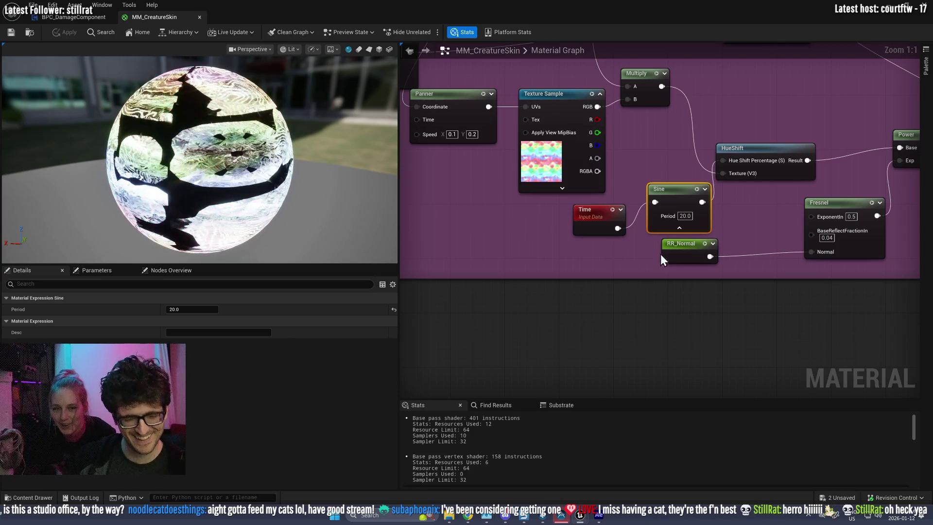
- Add a Tangent node fed by Time and wire it into Hue Shift Percentage
{"action": "left_click_drag", "start_coordinate": [600, 214], "coordinate": [592, 220]}
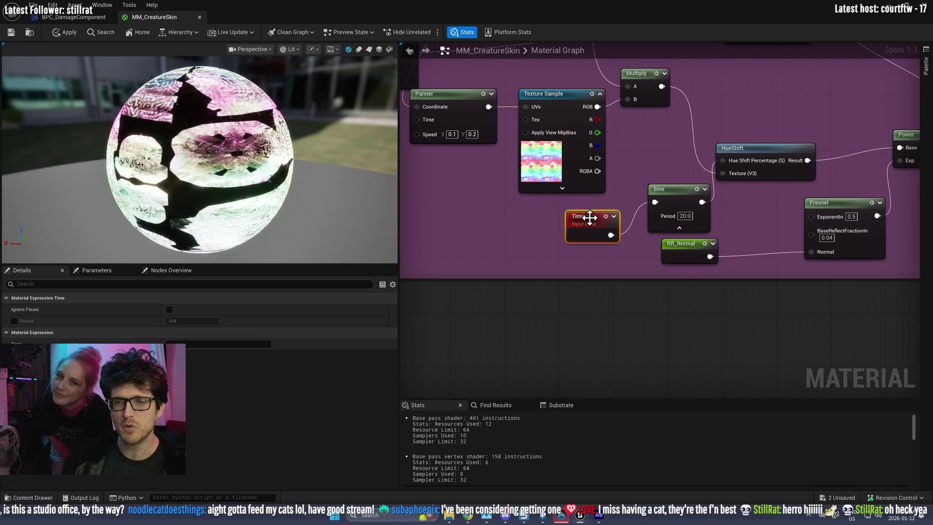
{"action": "left_click_drag", "start_coordinate": [753, 143], "coordinate": [753, 113]}
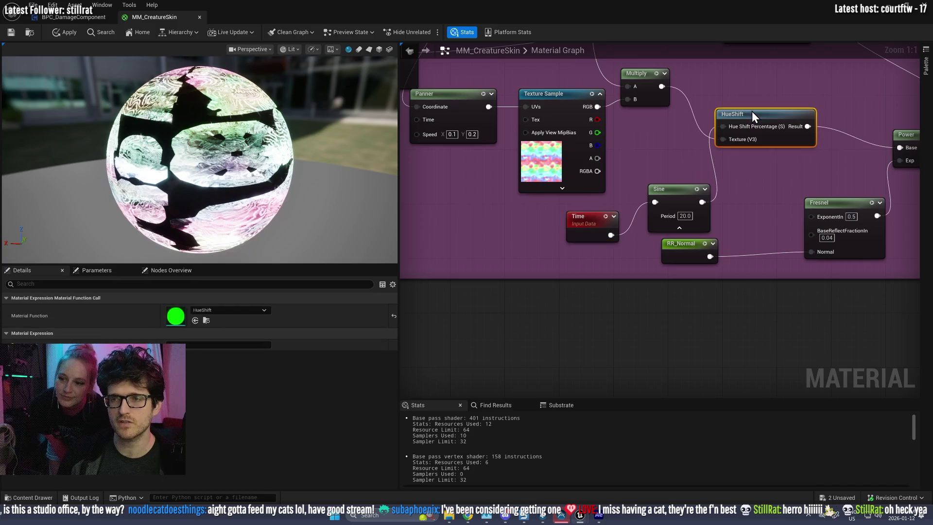
{"action": "left_click_drag", "start_coordinate": [683, 192], "coordinate": [683, 185]}
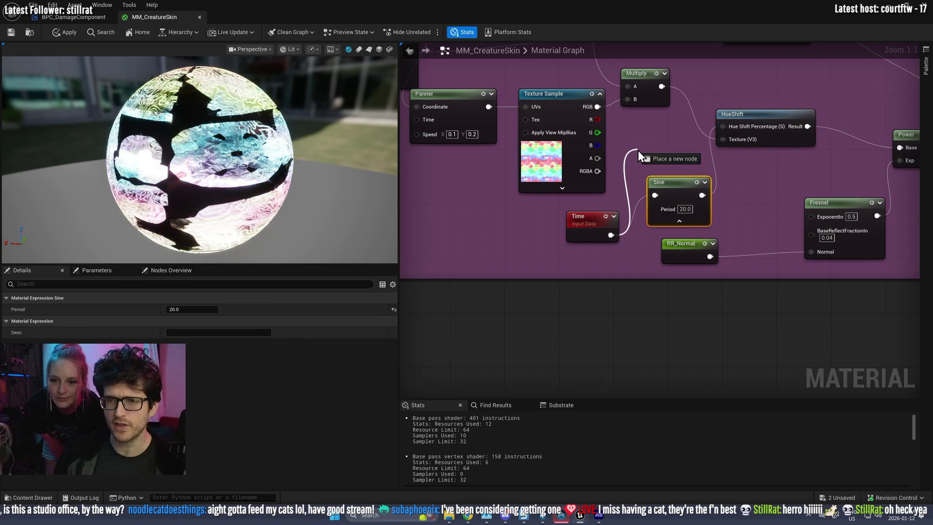
{"action": "left_click_drag", "start_coordinate": [638, 151], "coordinate": [636, 151]}
{"action": "type", "text": "tan"}
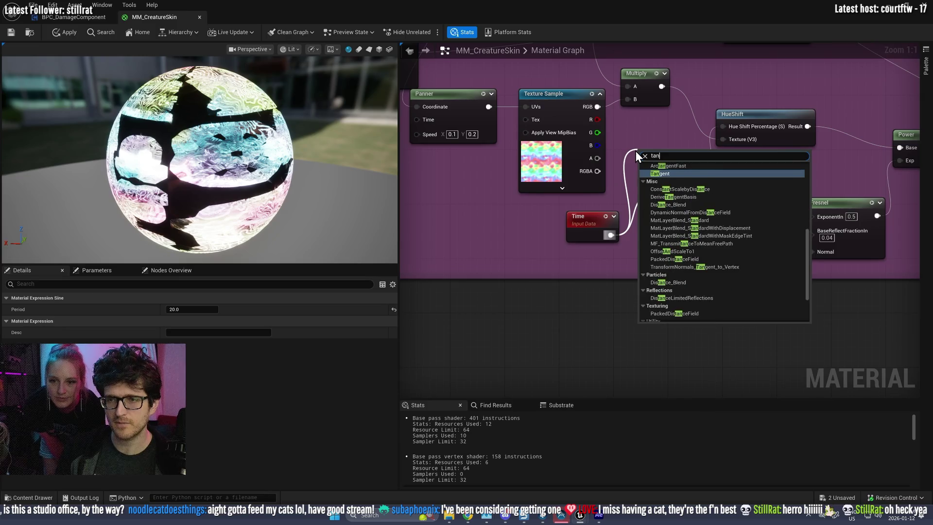
{"action": "key", "text": "Return"}
{"action": "left_click_drag", "start_coordinate": [674, 154], "coordinate": [681, 159]}
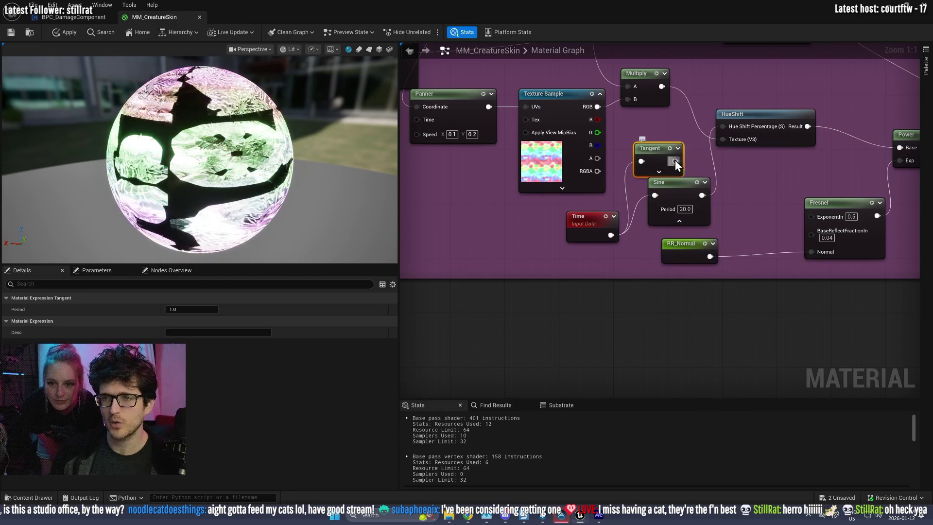
{"action": "left_click_drag", "start_coordinate": [727, 122], "coordinate": [723, 126]}
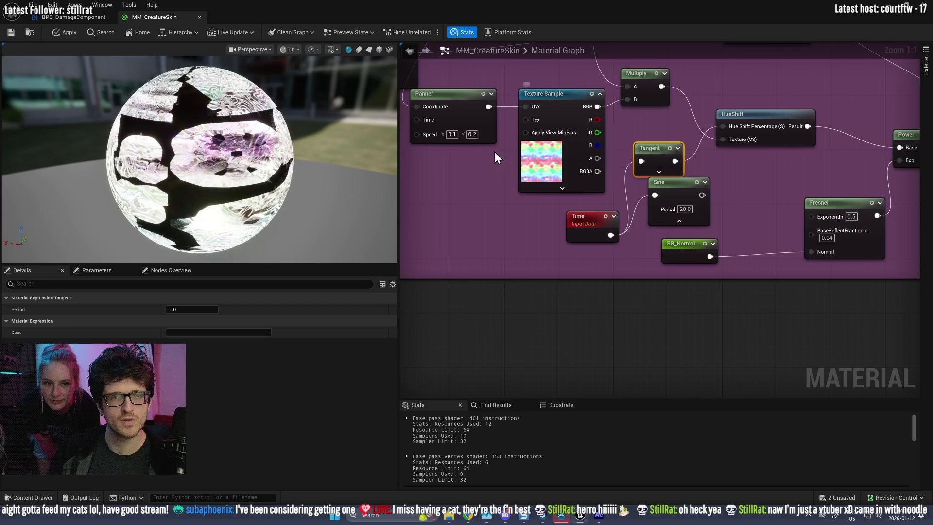
- Set the Tangent's Period to 20, reconnect the Sine to the hue shift, and delete the Tangent
{"action": "left_click", "coordinate": [659, 168]}
{"action": "left_click_drag", "start_coordinate": [659, 167], "coordinate": [676, 147]}
{"action": "type", "text": "20"}
{"action": "key", "text": "Return"}
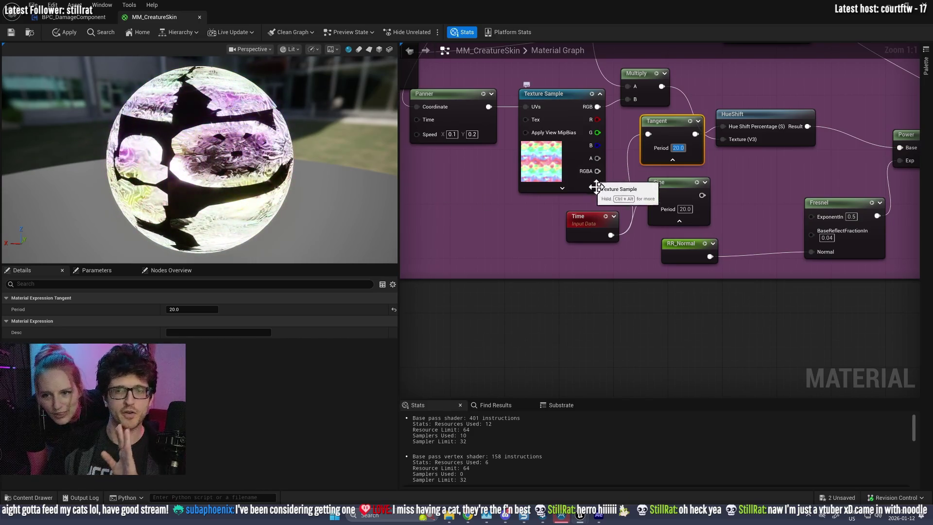
{"action": "mouse_move", "coordinate": [702, 195]}
{"action": "left_mouse_down"}
{"action": "mouse_move", "coordinate": [710, 146]}
{"action": "mouse_move", "coordinate": [725, 127]}
{"action": "left_mouse_up"}
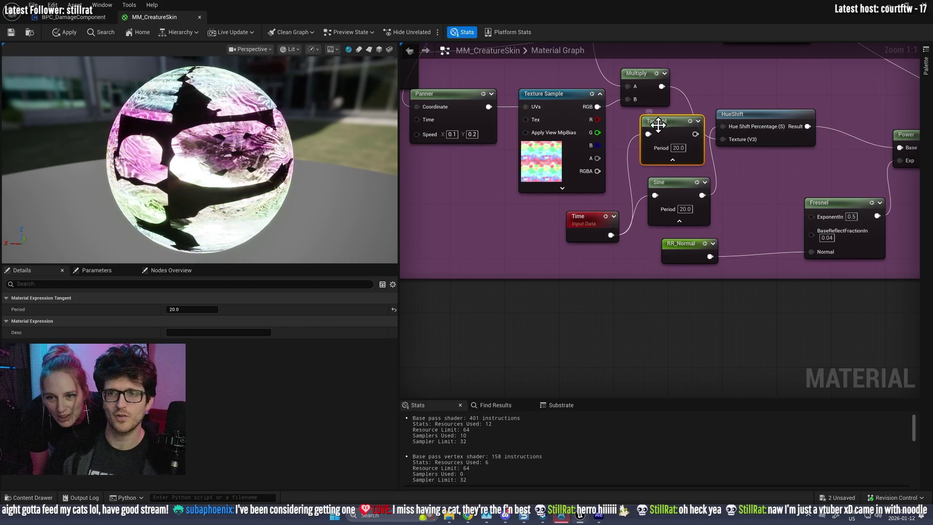
{"action": "key", "text": "Delete"}
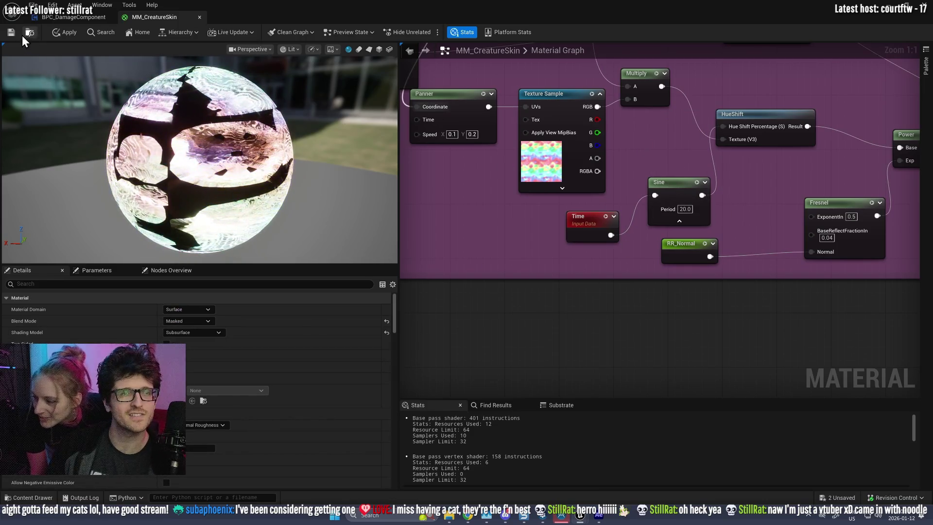
- Save MM_CreatureSkin so the Sine-driven hue shift compiles into the preview
{"action": "left_click", "coordinate": [7, 34]}
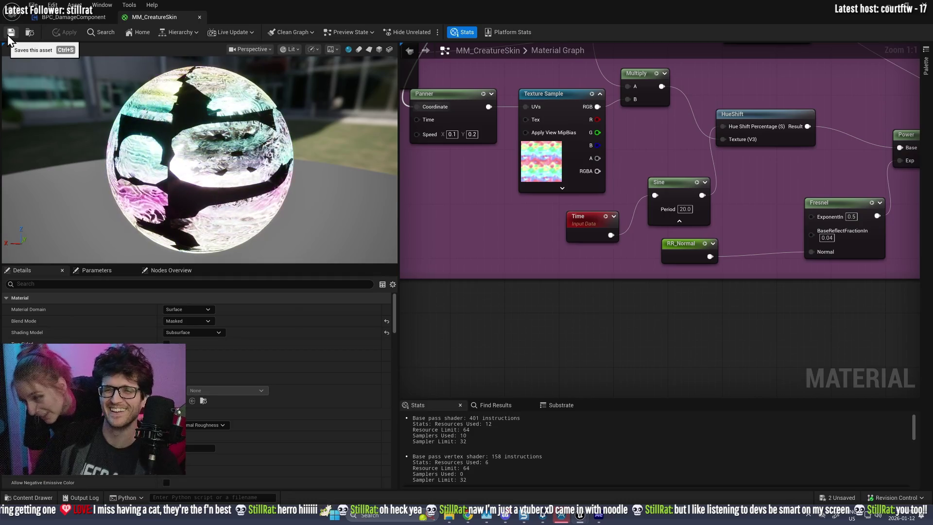
- Zoom and pan the graph to show the HueShift chain feeding the Power and Multiply-by-50 nodes
{"action": "scroll", "coordinate": [655, 243], "scroll_direction": "down", "scroll_amount": 7}
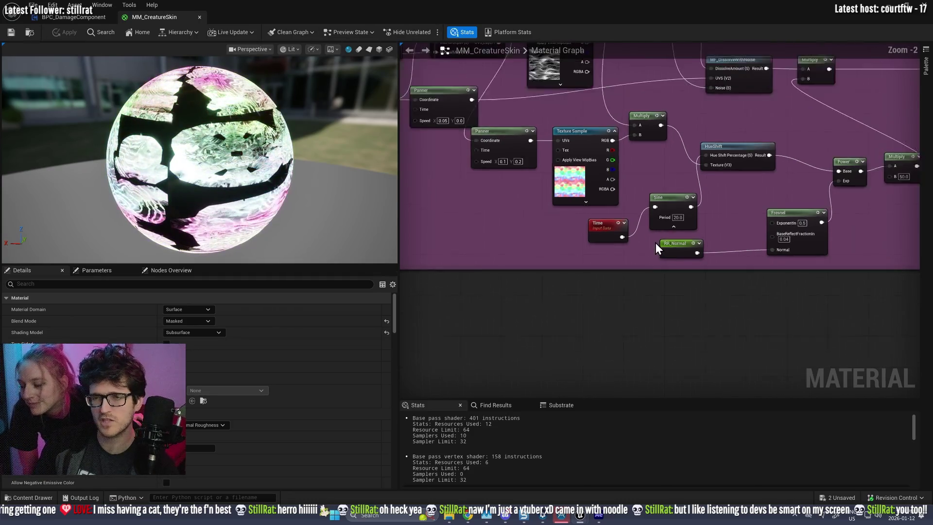
{"action": "scroll", "coordinate": [656, 244], "scroll_direction": "up", "scroll_amount": 2}
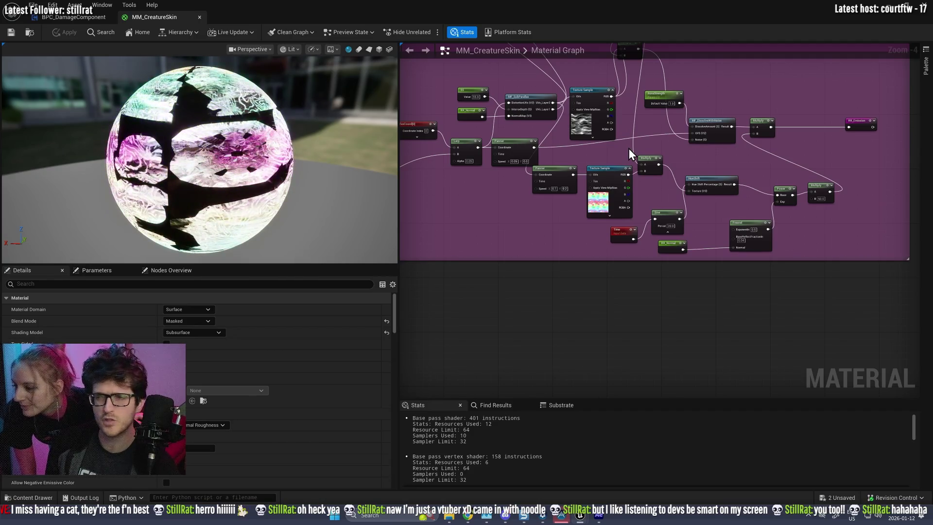
{"action": "left_click_drag", "start_coordinate": [640, 147], "coordinate": [487, 172]}
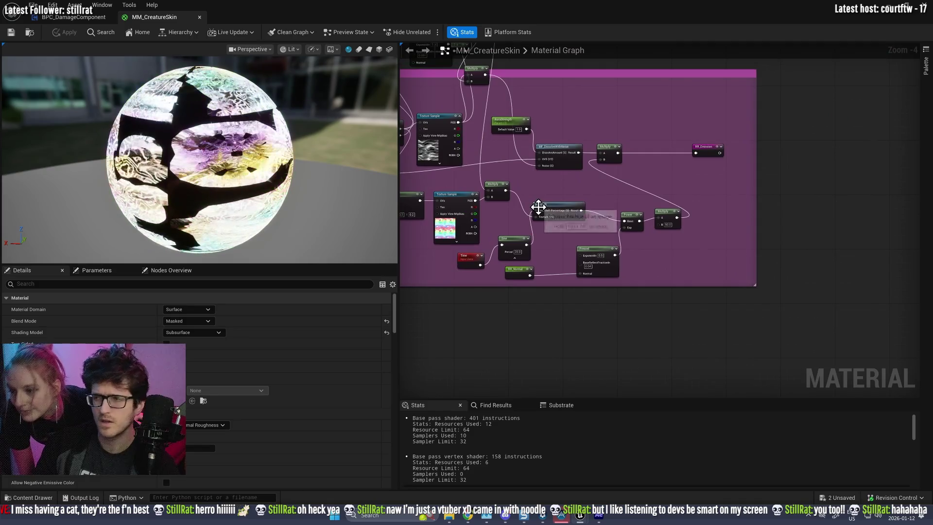